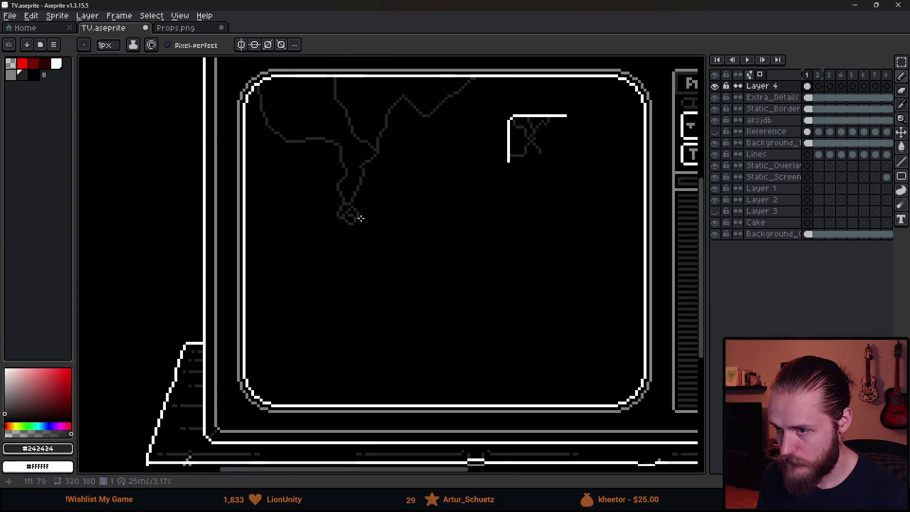
Draw a dark grey crack branch from the central junction down-right with the pixel-perfect pencil
scroll(360, 223, "up", 8)
key("e")
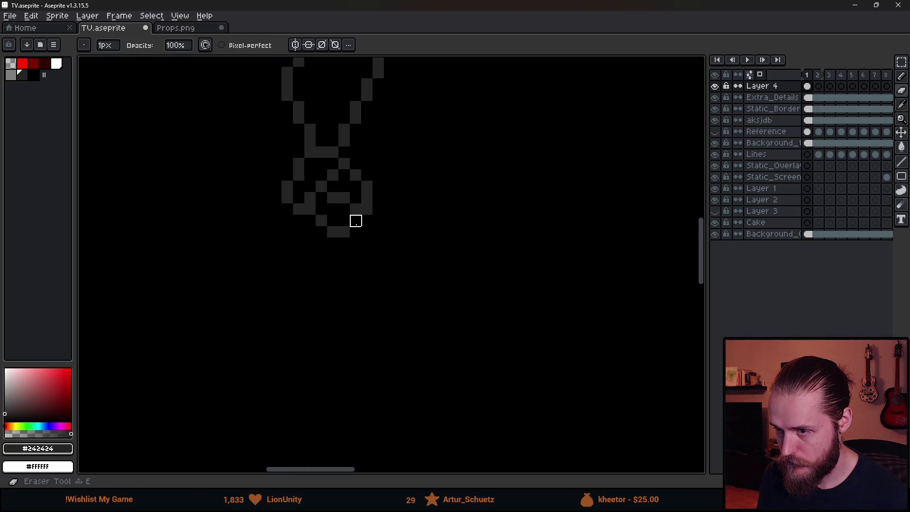
key("b")
scroll(390, 261, "down", 6)
scroll(390, 261, "up", 1)
scroll(390, 262, "down", 1)
left_click_drag(435, 252, 411, 258)
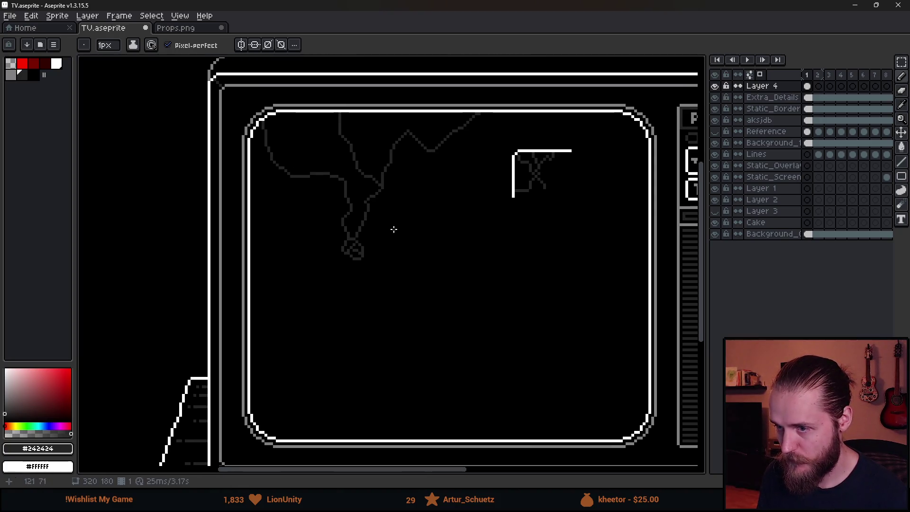
left_click(365, 257)
mouse_move(365, 258)
left_mouse_down()
mouse_move(413, 286)
mouse_move(433, 339)
left_mouse_up()
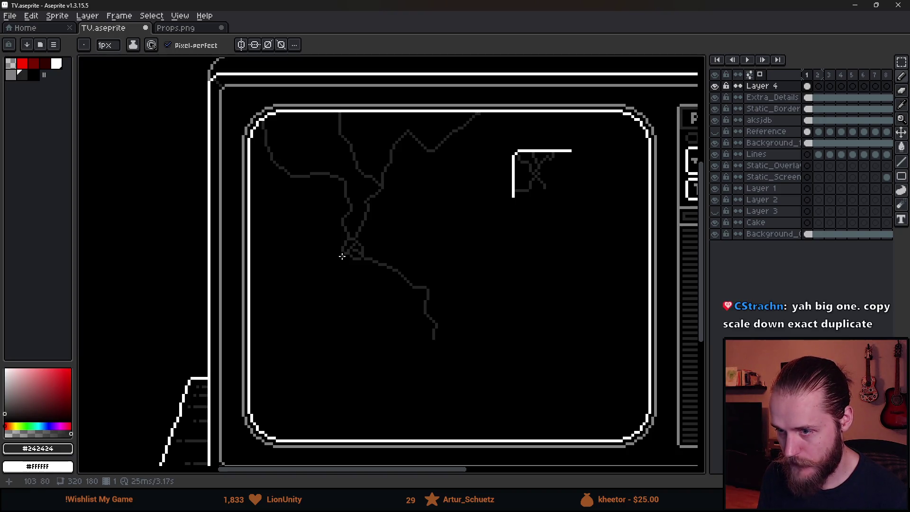
Draw a shorter curving crack from the junction down-left to the screen's left edge, redoing overlong strokes
left_click_drag(343, 254, 325, 314)
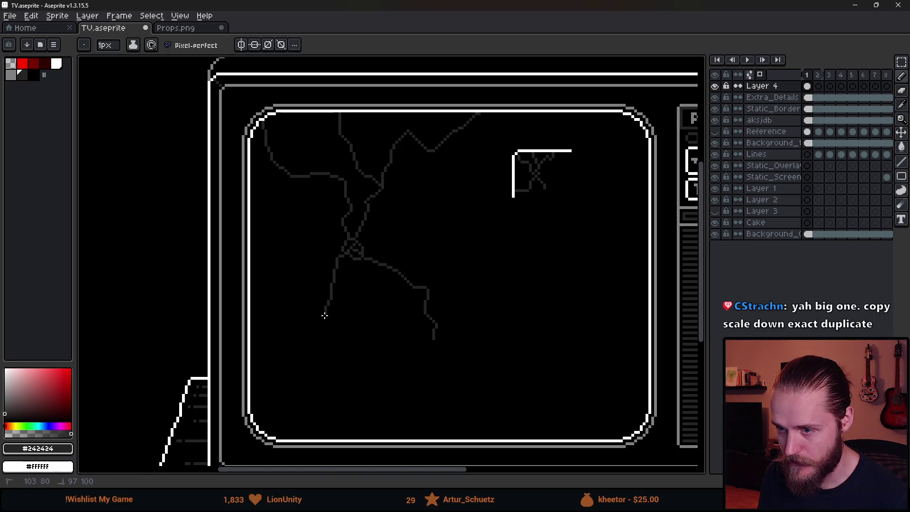
left_click_drag(277, 332, 257, 354)
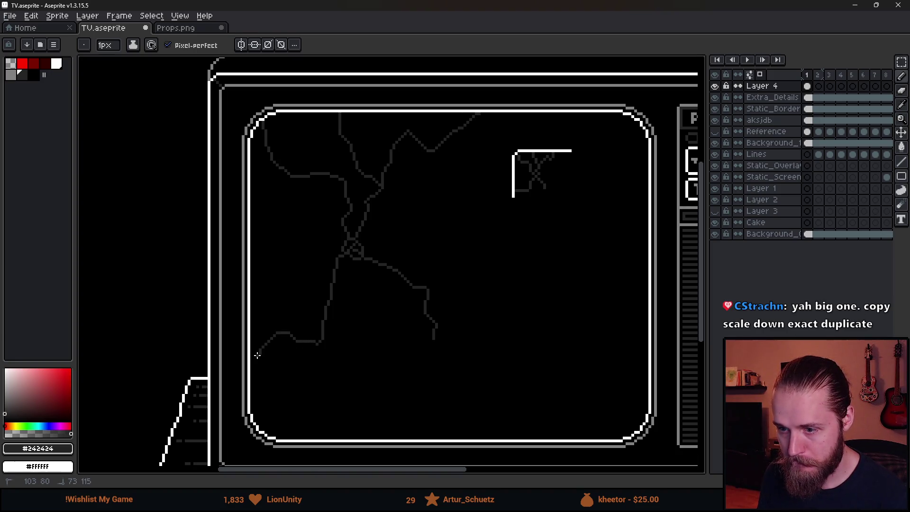
key("ctrl+z")
left_click_drag(342, 256, 322, 294)
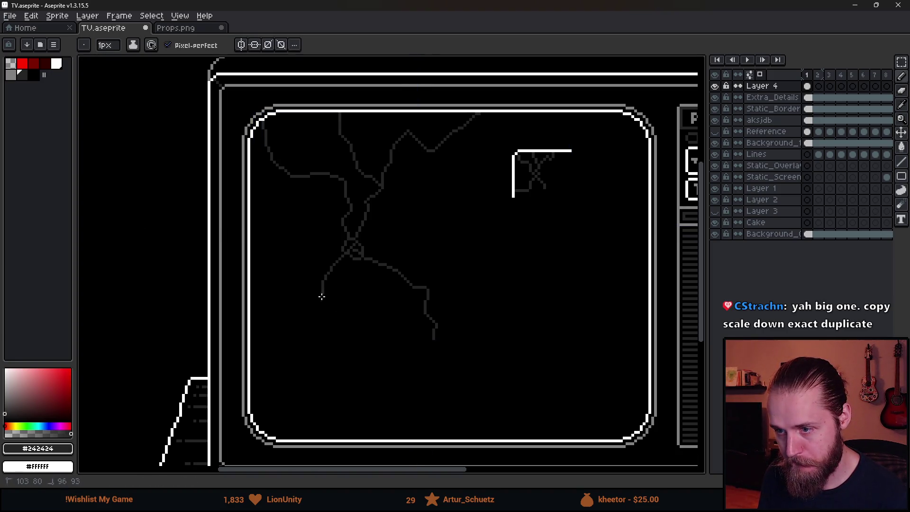
key("ctrl+z")
left_click_drag(340, 257, 323, 279)
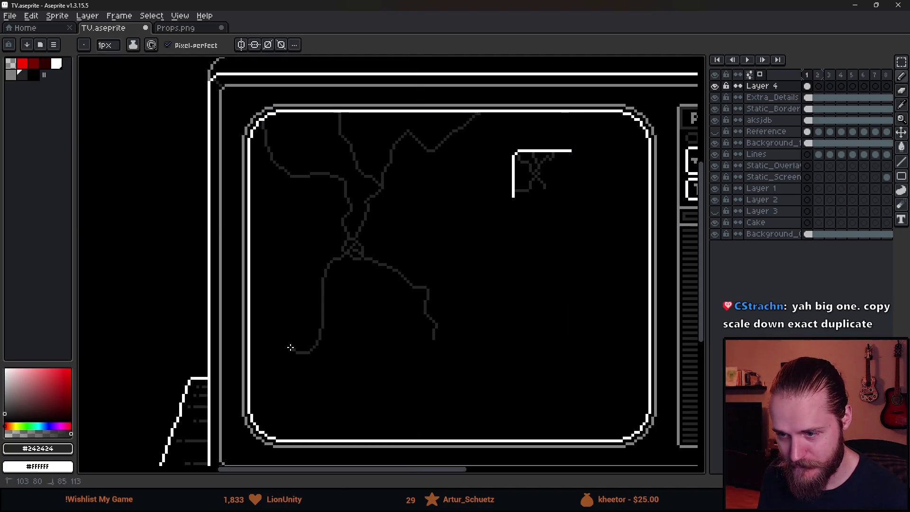
left_click_drag(274, 353, 259, 360)
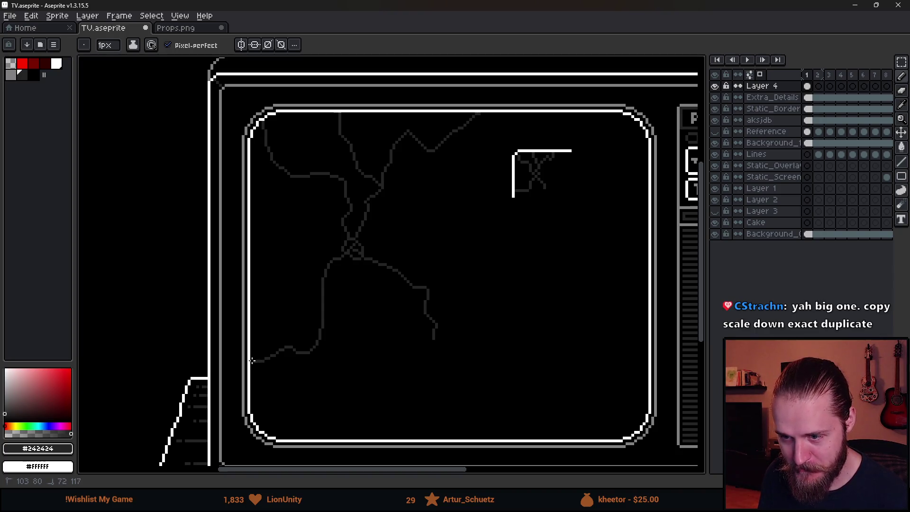
scroll(356, 307, "down", 2)
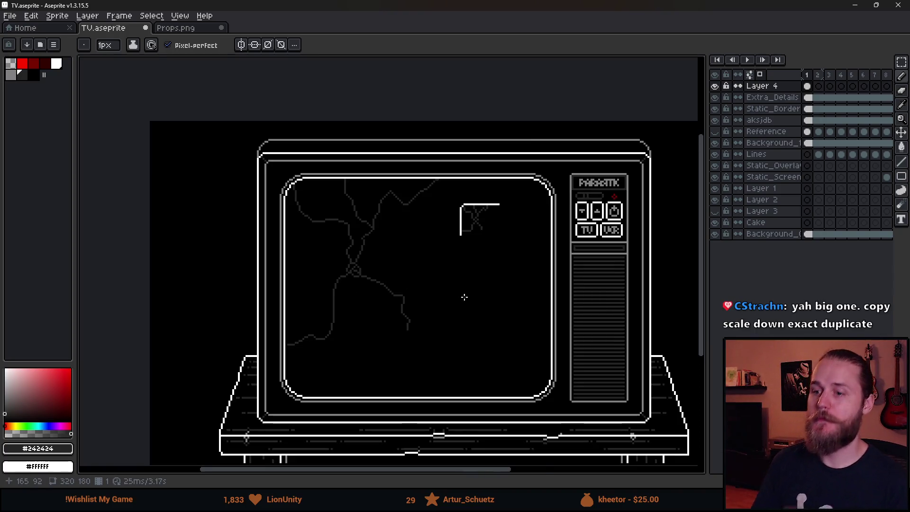
scroll(502, 331, "down", 2)
scroll(523, 326, "up", 4)
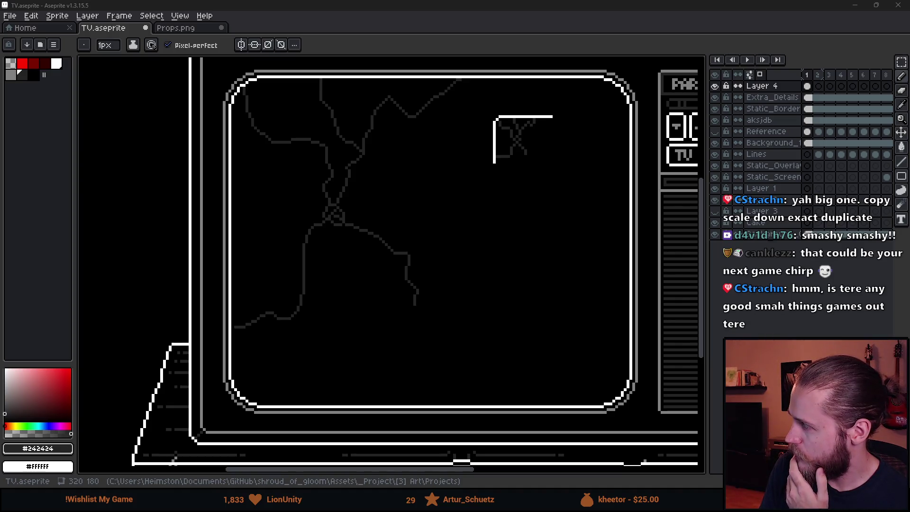
key("alt+Tab")
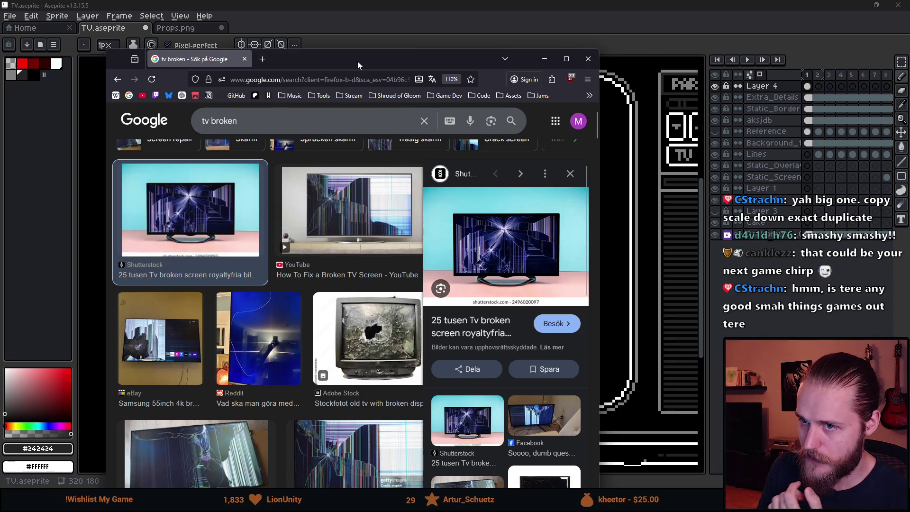
Leave the Firefox 'tv broken' reference images and return to the Aseprite sprite
key("alt+Tab")
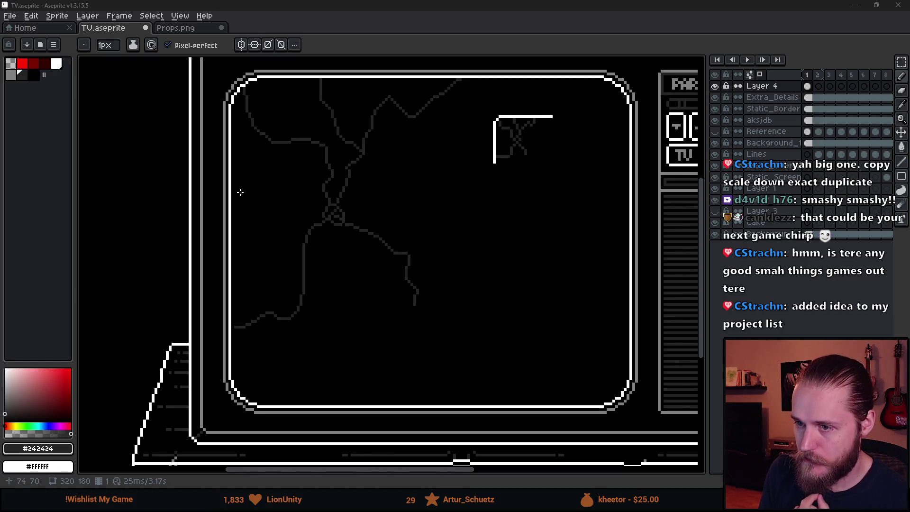
Add radiating crack branches around the central knot, including diagonal and rightward lines
scroll(303, 226, "up", 6)
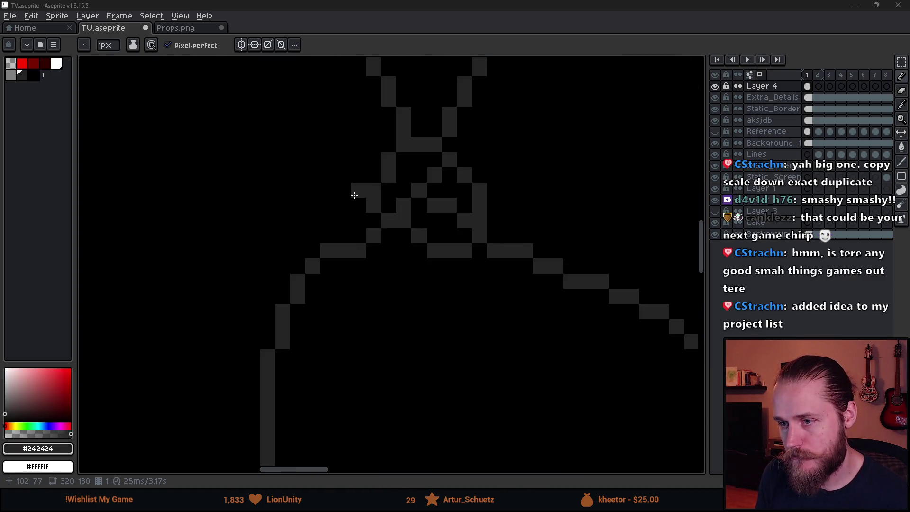
left_click_drag(360, 175, 221, 175)
mouse_move(419, 265)
left_mouse_down()
mouse_move(403, 303)
mouse_move(419, 341)
left_mouse_up()
left_click_drag(470, 276, 519, 357)
left_click_drag(570, 251, 432, 372)
mouse_move(362, 304)
left_mouse_down()
mouse_move(362, 294)
mouse_move(465, 315)
left_mouse_up()
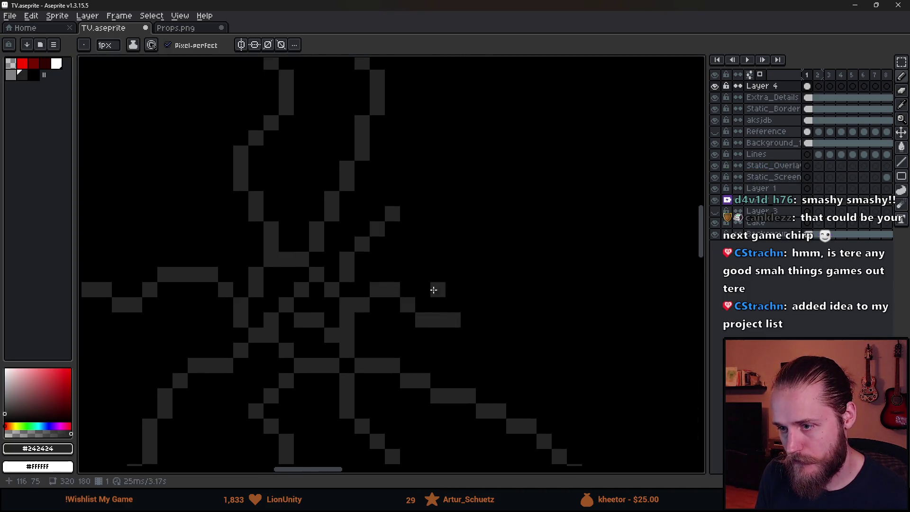
Add a crack branch running right and down, plus a short branch below the vertical crack
scroll(334, 278, "down", 5)
scroll(246, 269, "up", 1)
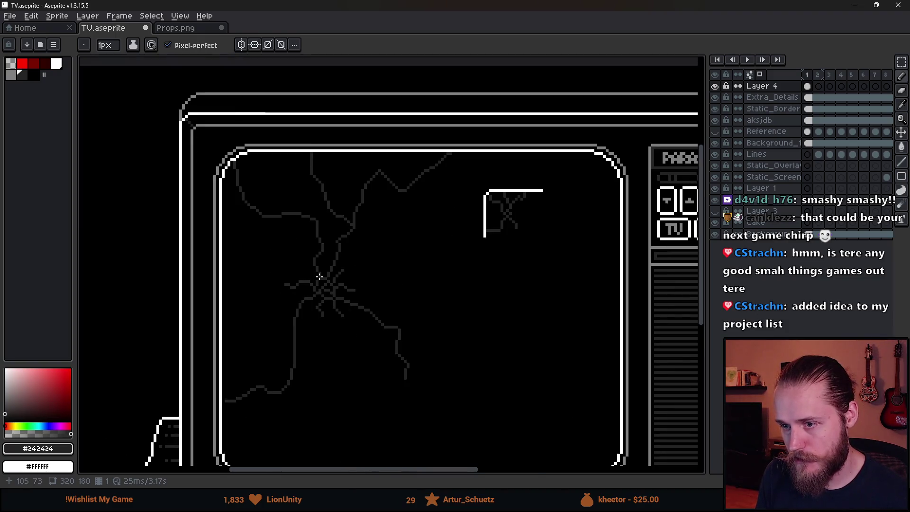
scroll(303, 268, "up", 5)
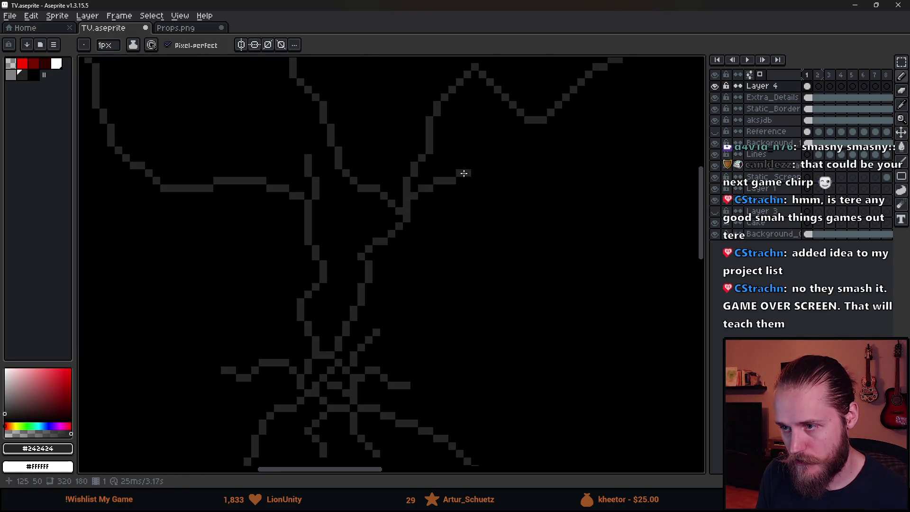
scroll(462, 172, "up", 5)
scroll(463, 172, "right", 4)
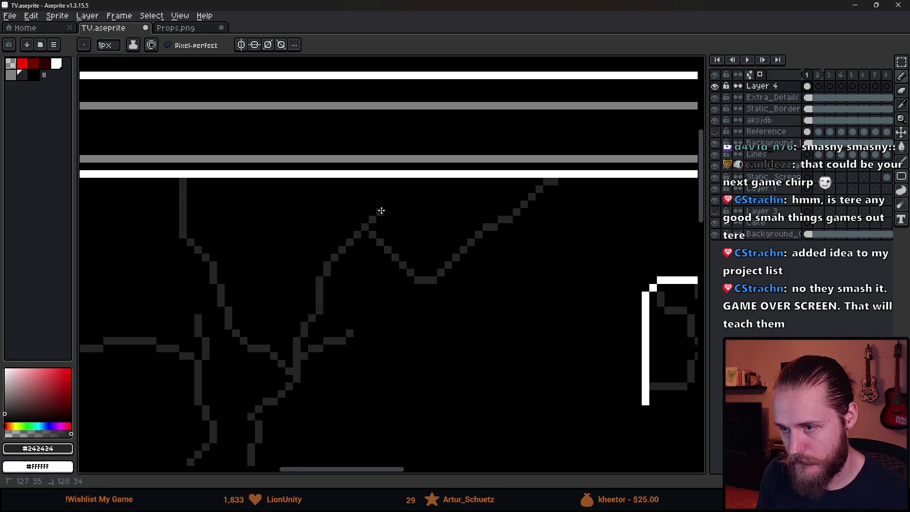
scroll(441, 308, "down", 2)
scroll(445, 265, "down", 2)
scroll(455, 201, "up", 2)
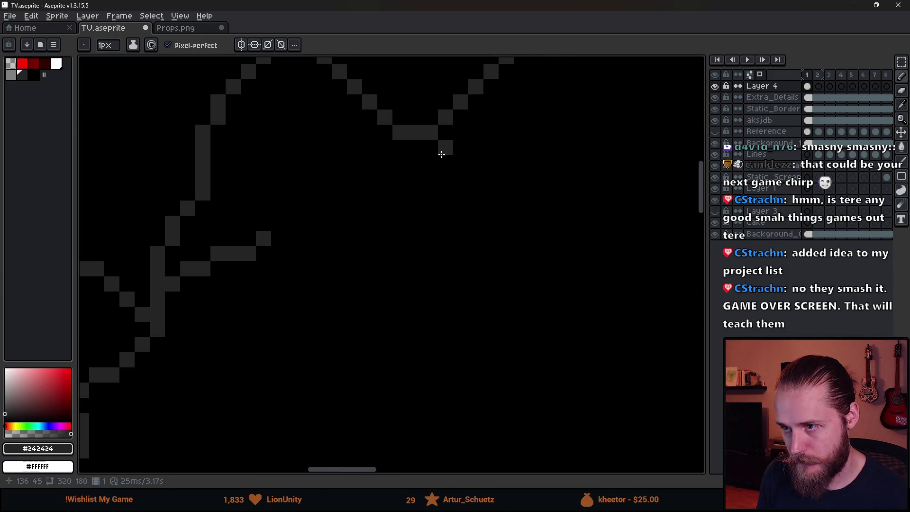
scroll(464, 341, "down", 3)
scroll(466, 366, "down", 3)
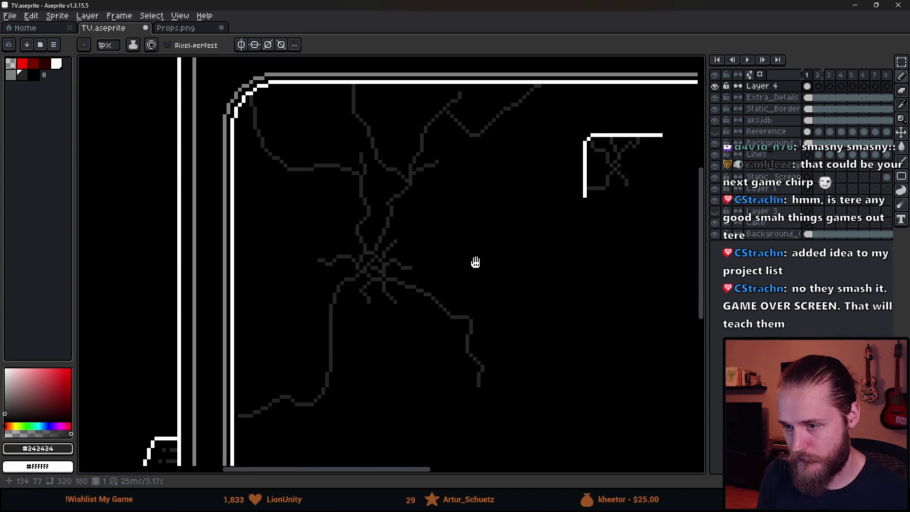
scroll(287, 176, "up", 3)
scroll(274, 171, "down", 5)
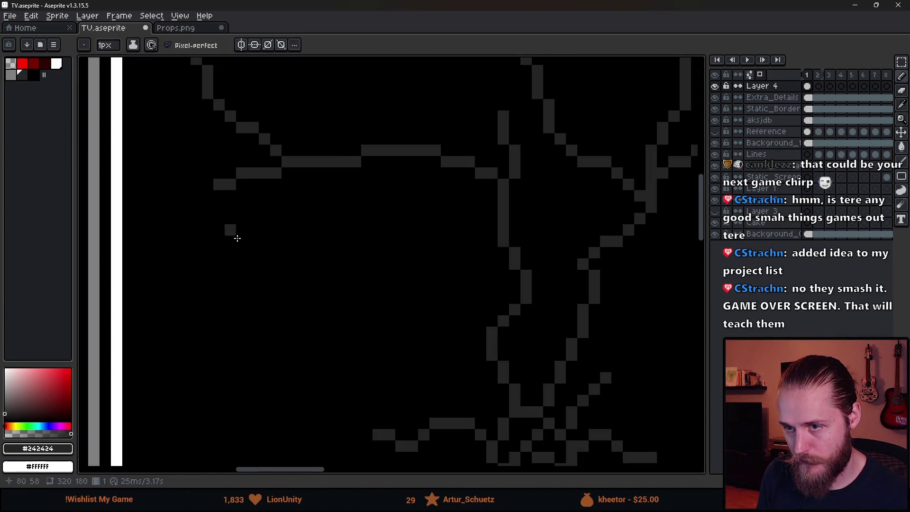
scroll(362, 367, "up", 4)
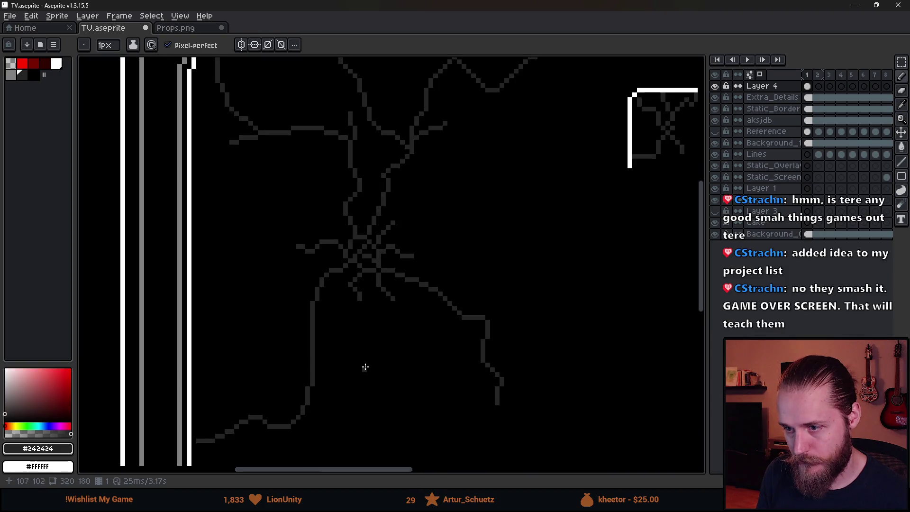
left_click_drag(494, 206, 546, 224)
scroll(353, 305, "down", 2)
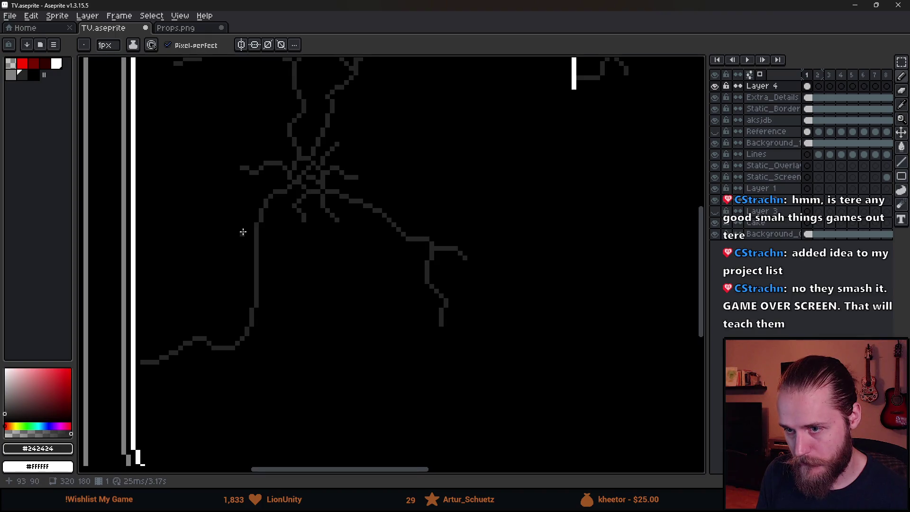
scroll(242, 232, "up", 1)
left_click_drag(258, 324, 276, 331)
Zoom and pan until the whole TV sprite and its bottom edge are in view
scroll(241, 258, "up", 2)
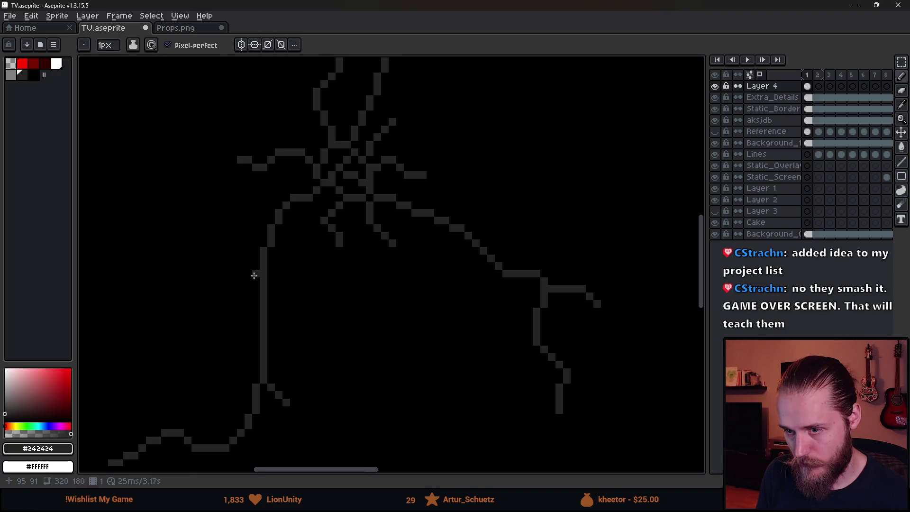
scroll(314, 363, "down", 3)
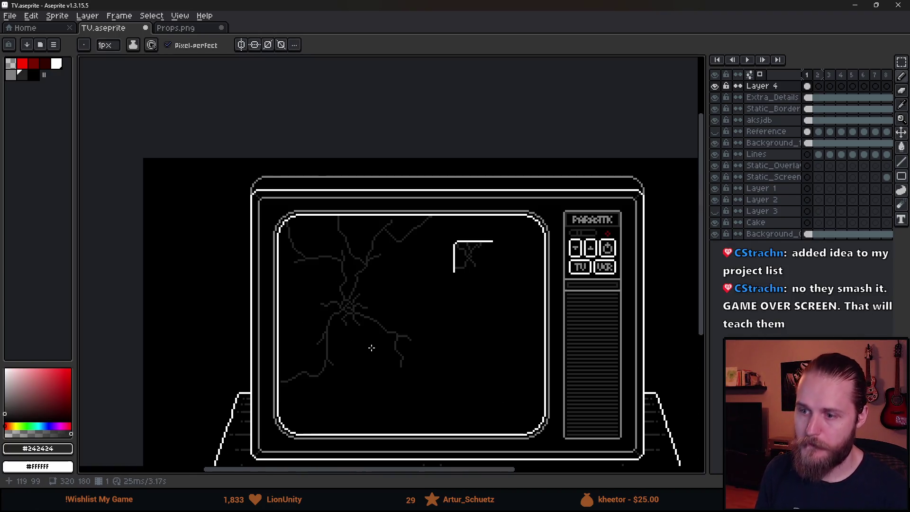
scroll(349, 300, "up", 2)
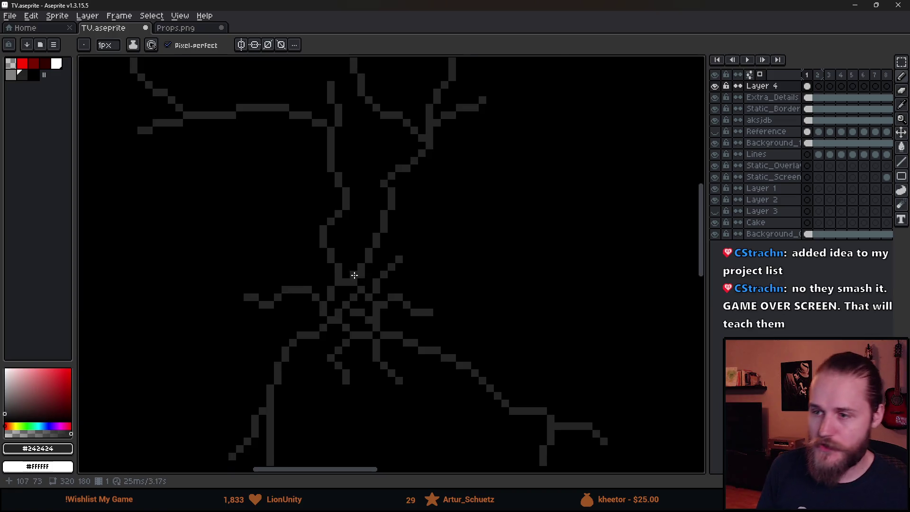
scroll(361, 284, "down", 1)
scroll(354, 209, "up", 3)
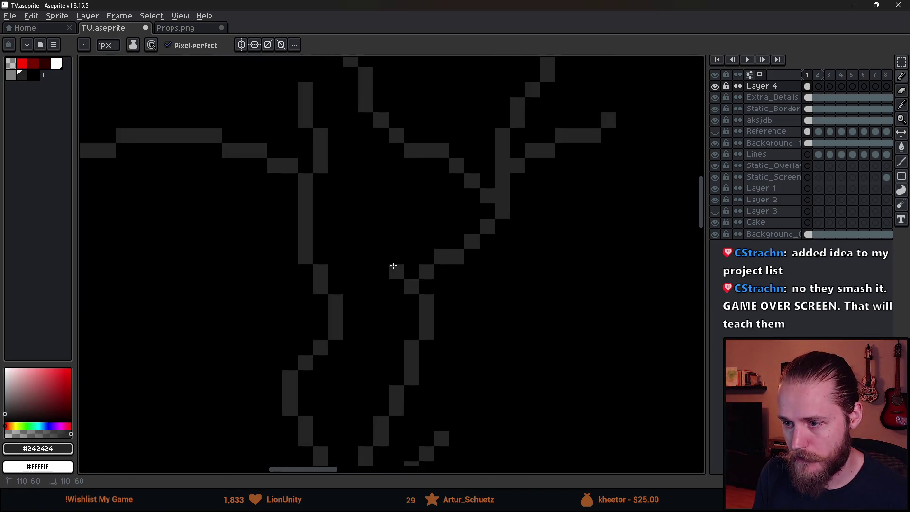
scroll(423, 375, "down", 4)
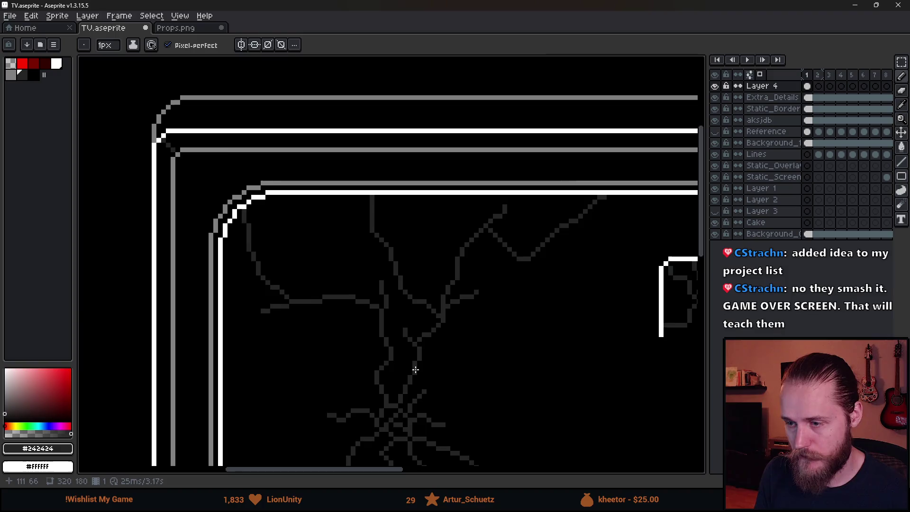
left_click_drag(423, 376, 308, 301)
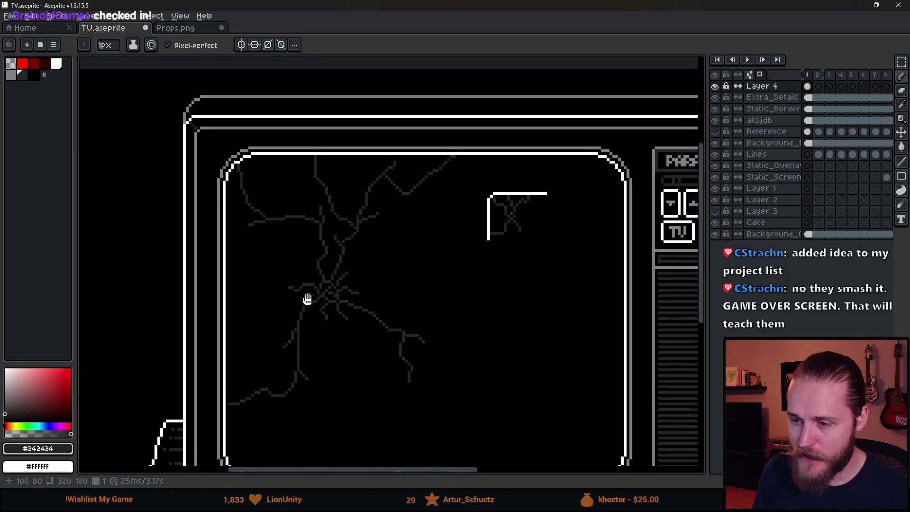
scroll(291, 264, "up", 3)
scroll(344, 278, "down", 3)
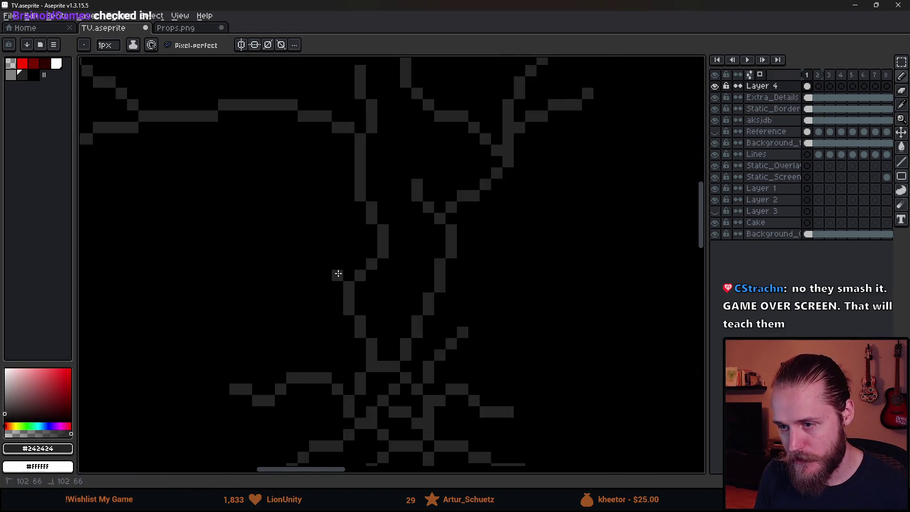
scroll(305, 280, "down", 6)
left_click_drag(424, 355, 420, 326)
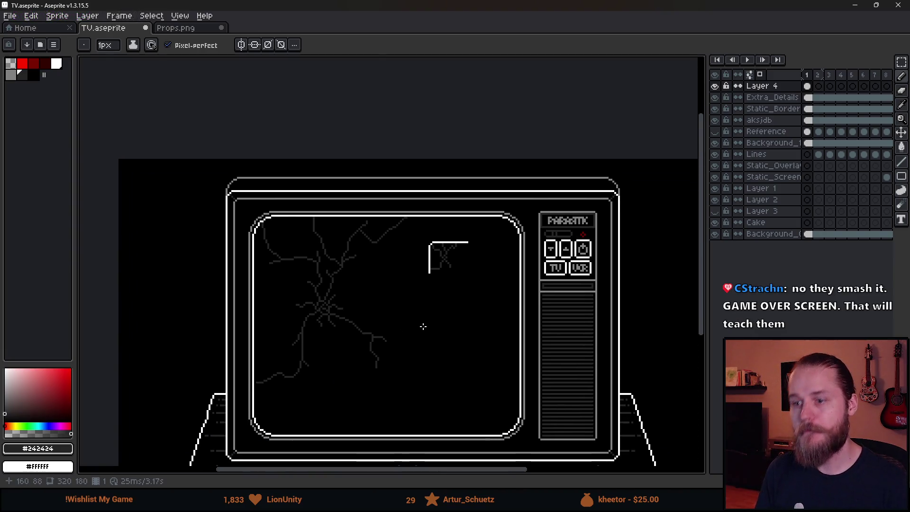
scroll(400, 366, "down", 2)
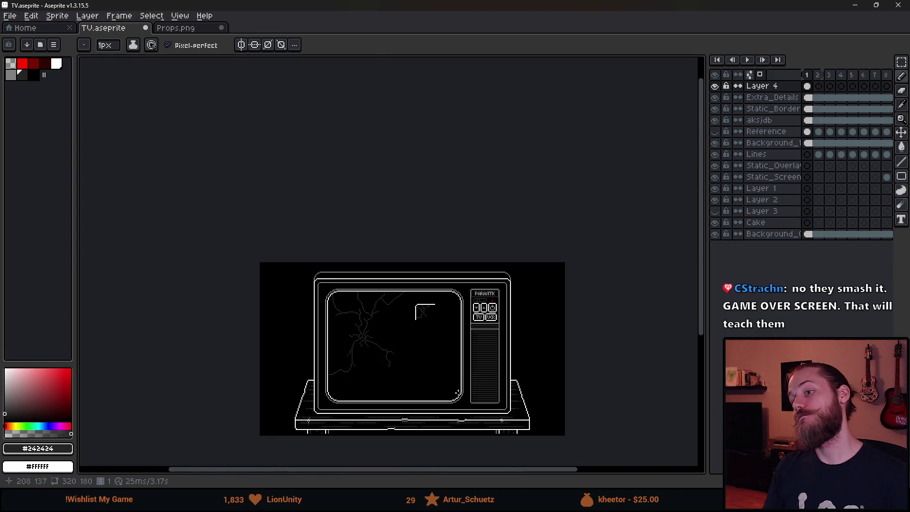
scroll(381, 379, "up", 2)
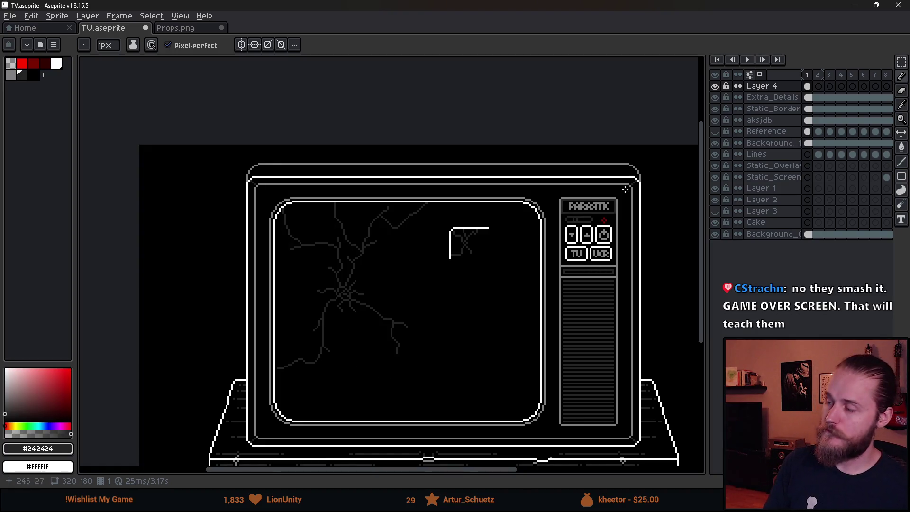
Go to frame 14 and draw a white mark over the static on Layer 4
left_click(874, 75)
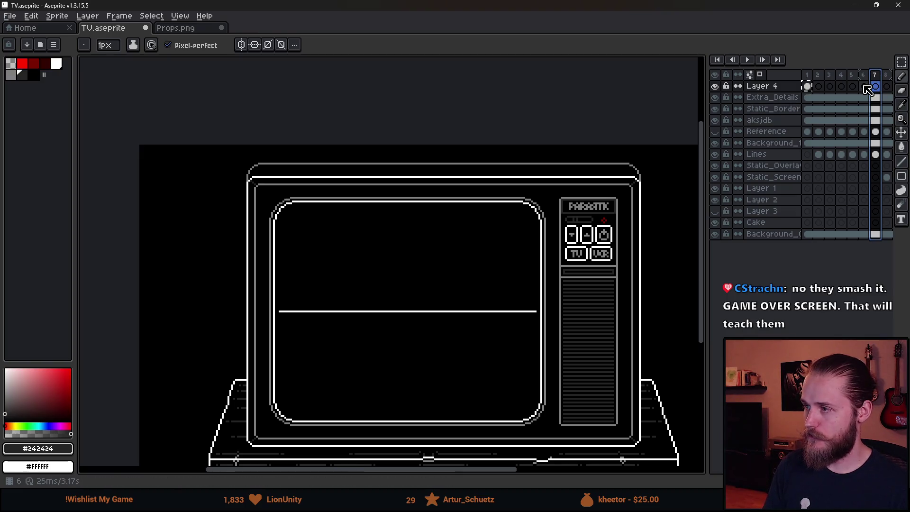
key("Return")
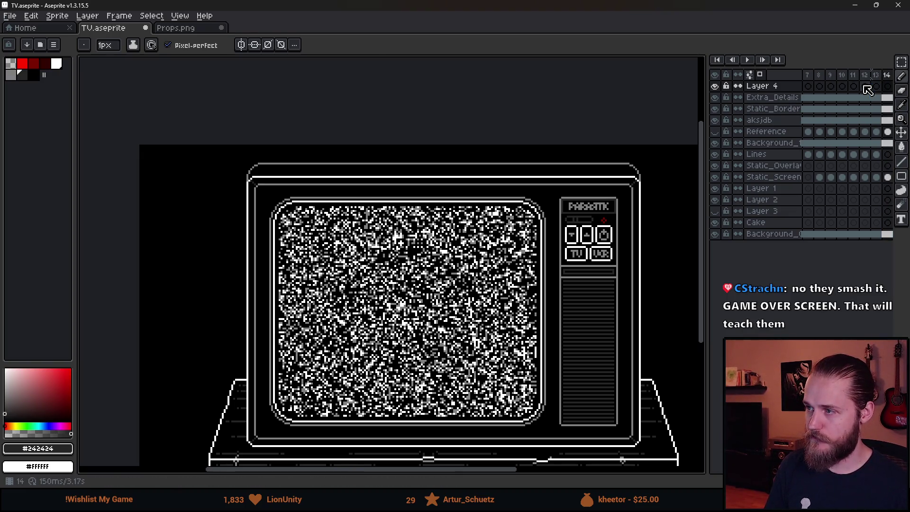
left_click_drag(481, 227, 450, 255)
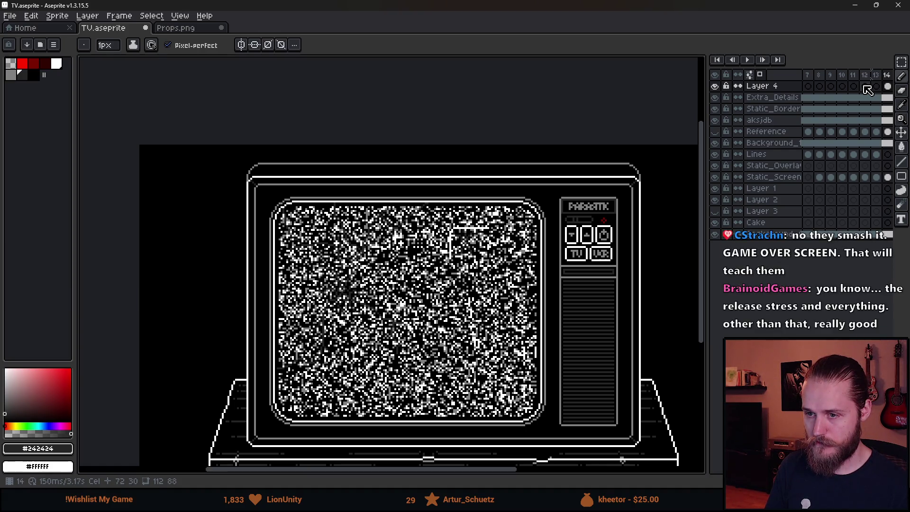
Toggle Layer 4's visibility to compare the screen, leaving it hidden, and widen the timeline
left_click(714, 86)
left_click(715, 86)
left_click(714, 86)
left_click(714, 86)
left_click(714, 87)
left_click(714, 87)
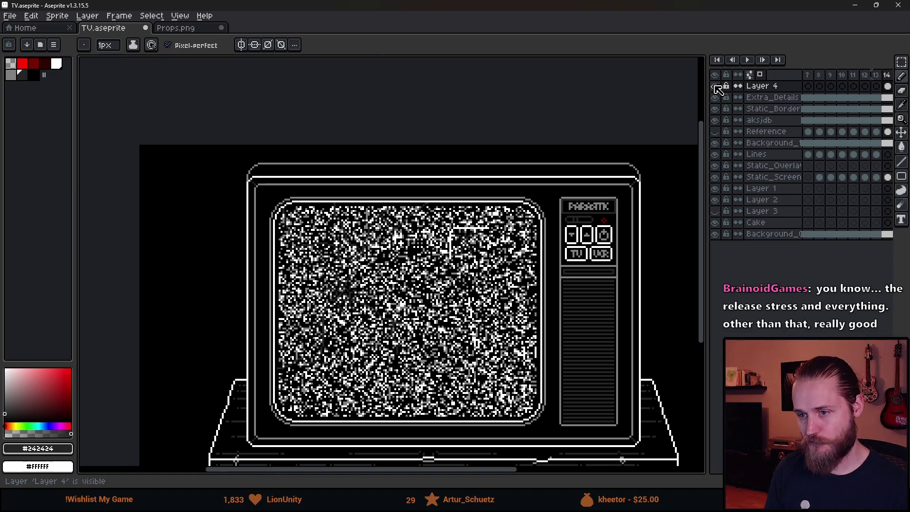
left_click(714, 86)
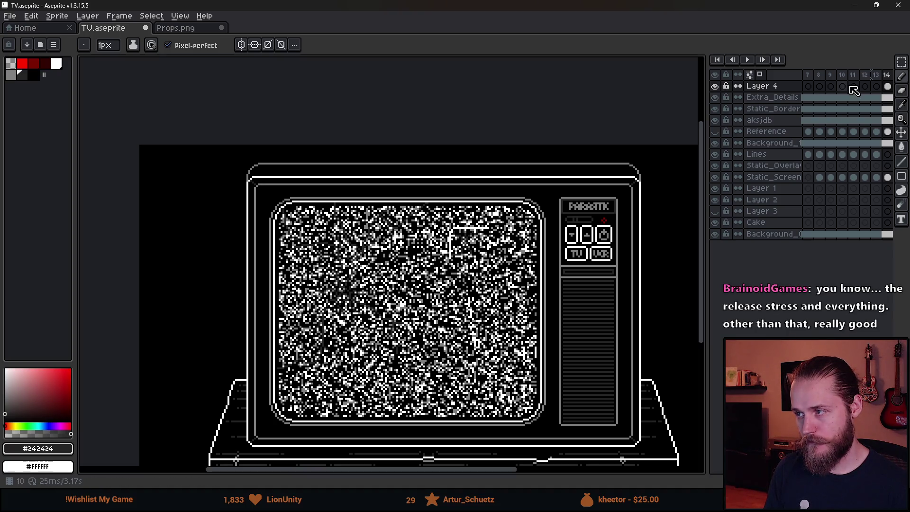
left_click_drag(706, 219, 596, 220)
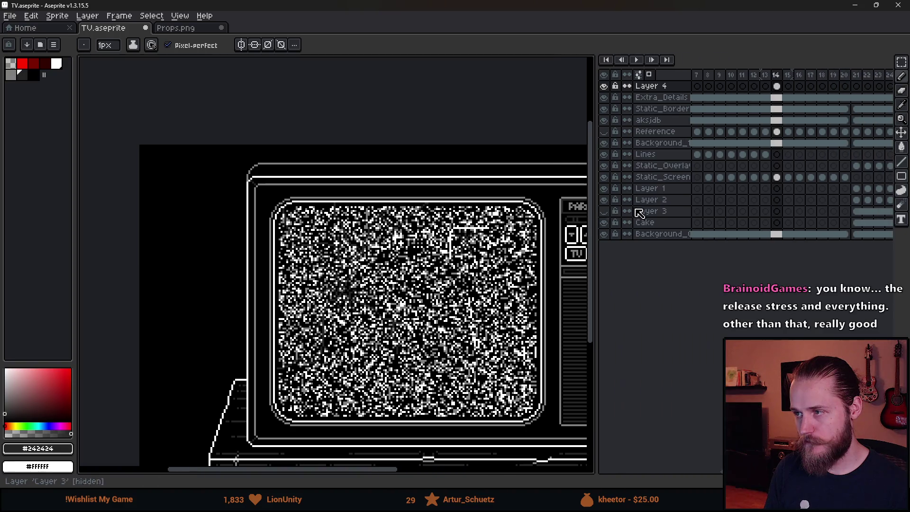
Step through frames 13 to 20 and back to frame 14 to review the static frames
left_click(766, 85)
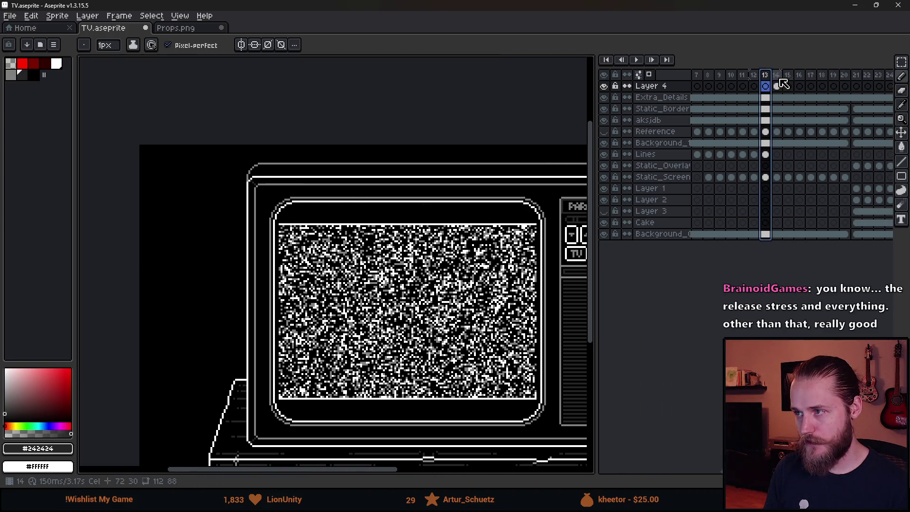
left_click(777, 86)
left_click(788, 86)
left_click(799, 86)
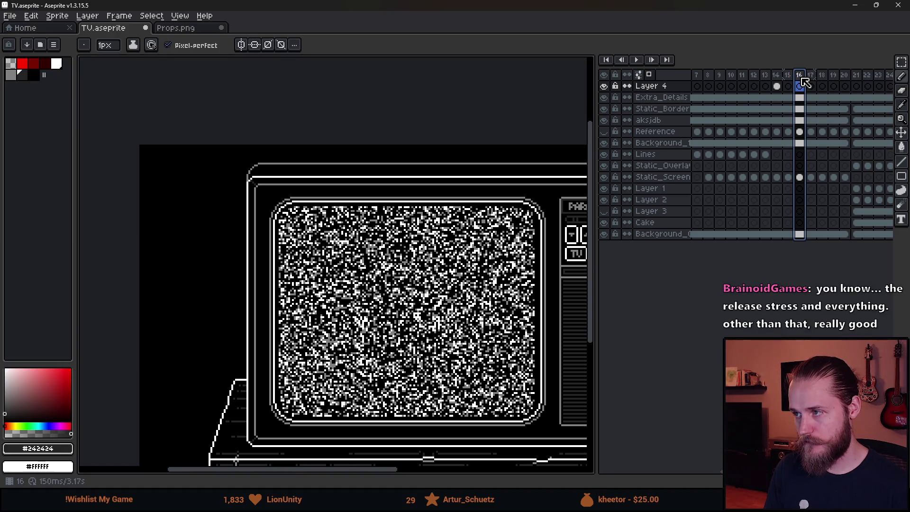
left_click(844, 85)
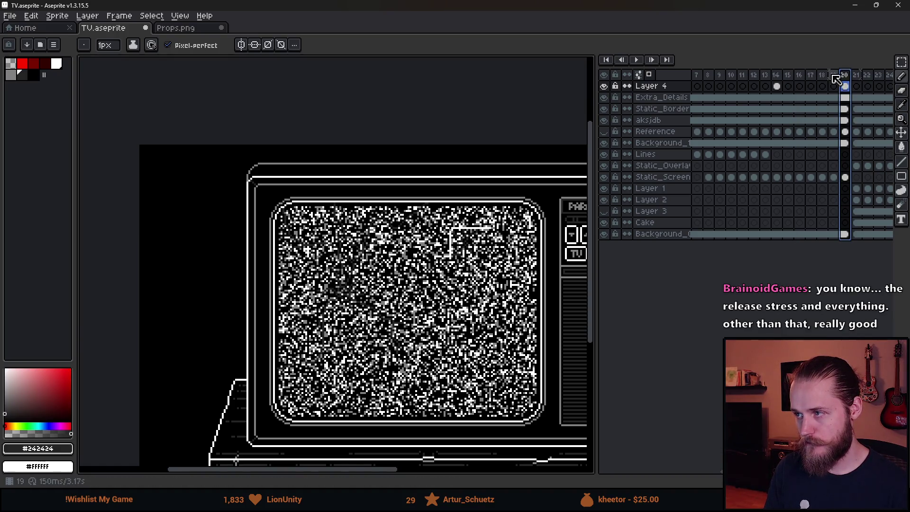
left_click(832, 81)
left_click(821, 81)
left_click(810, 80)
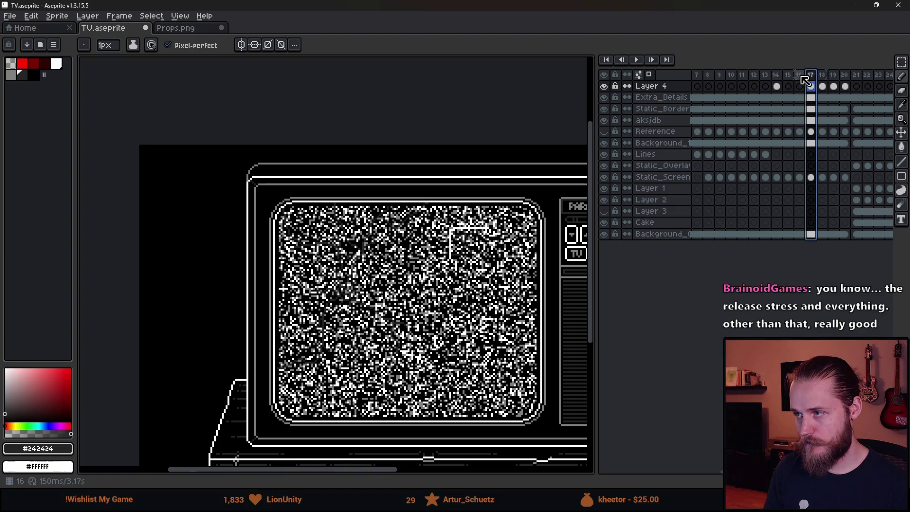
left_click(799, 80)
left_click(788, 81)
Select frames 14–20, tag them as a Loop, then play and stop the preview
left_click_drag(777, 77, 844, 76)
right_click(844, 77)
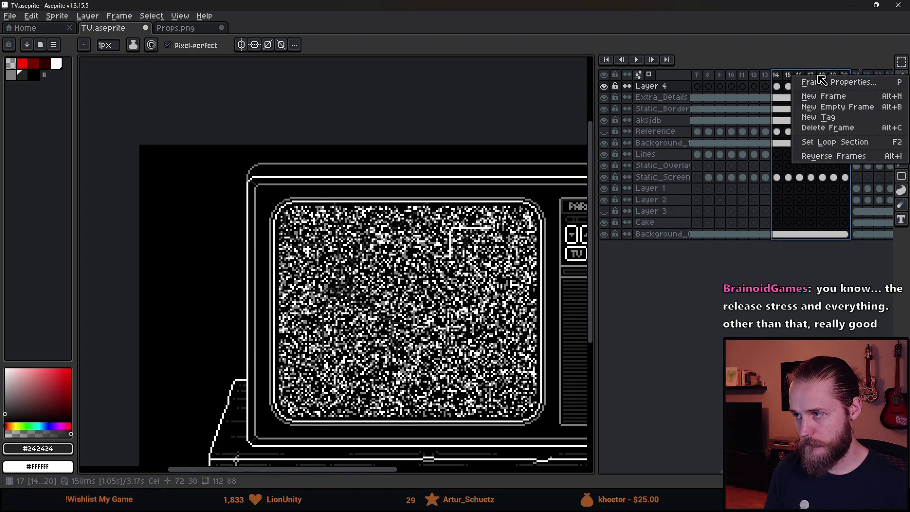
left_click(852, 120)
left_click(636, 60)
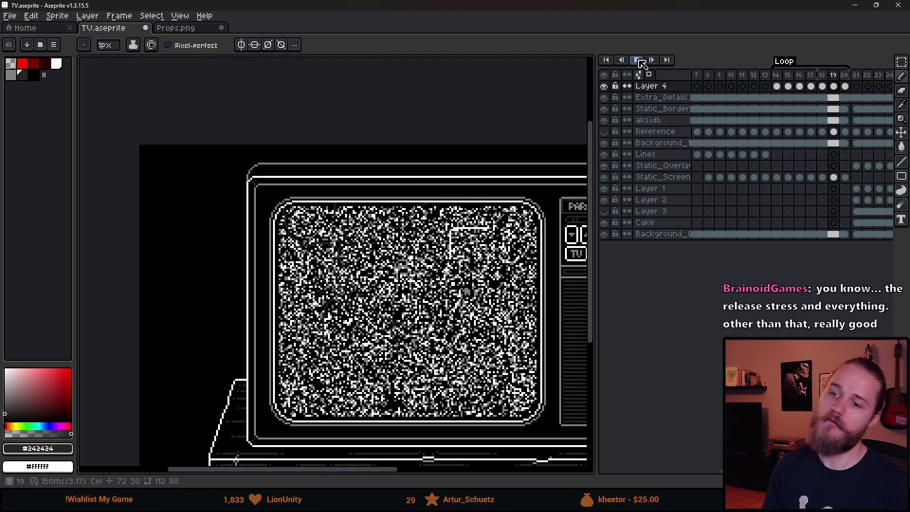
left_click(637, 60)
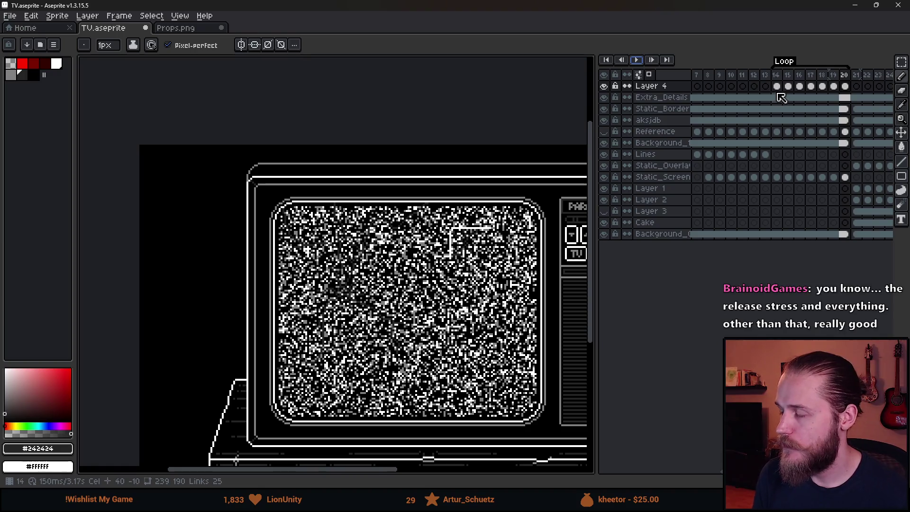
Return to frame 1's crack lines after briefly checking frame 14's static noise
left_click_drag(720, 471, 690, 469)
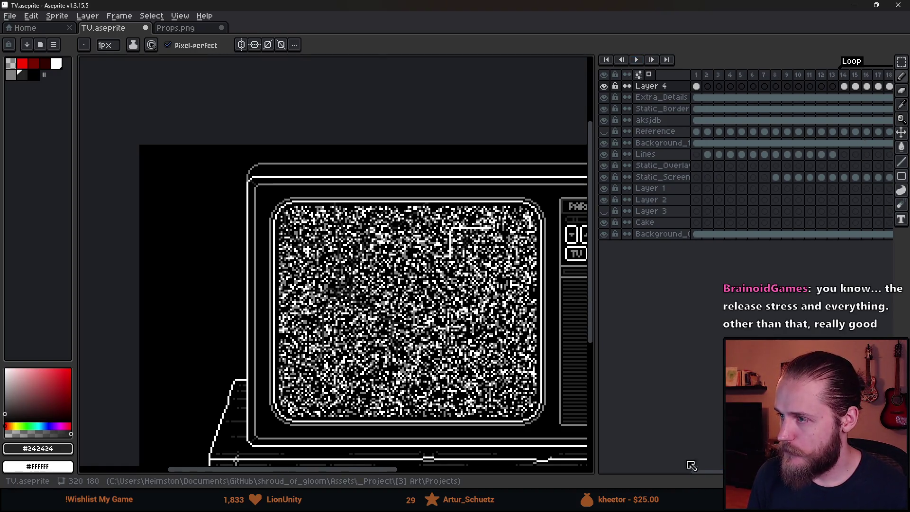
left_click(696, 85)
scroll(371, 290, "up", 3)
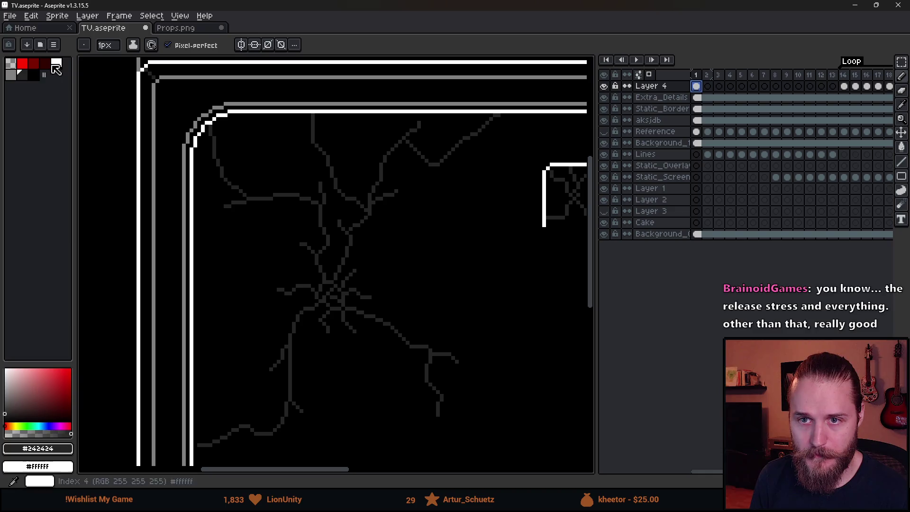
left_click(843, 77)
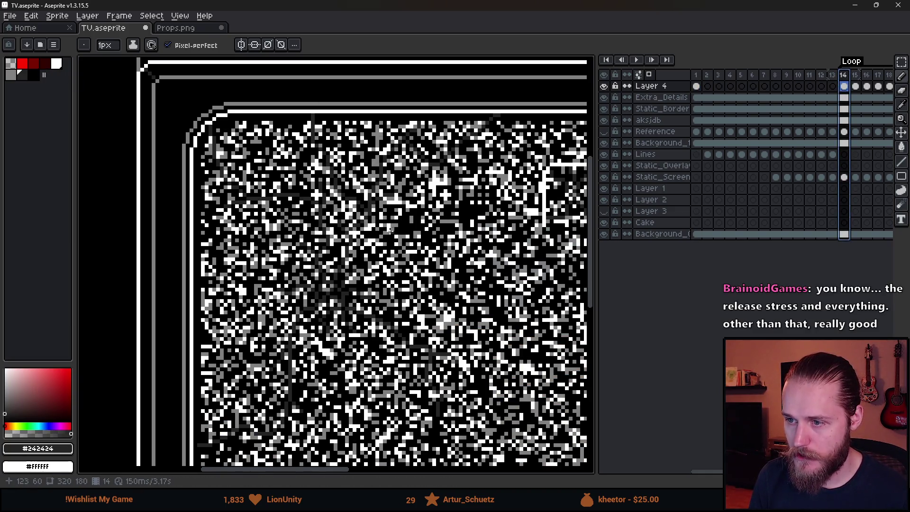
left_click(695, 75)
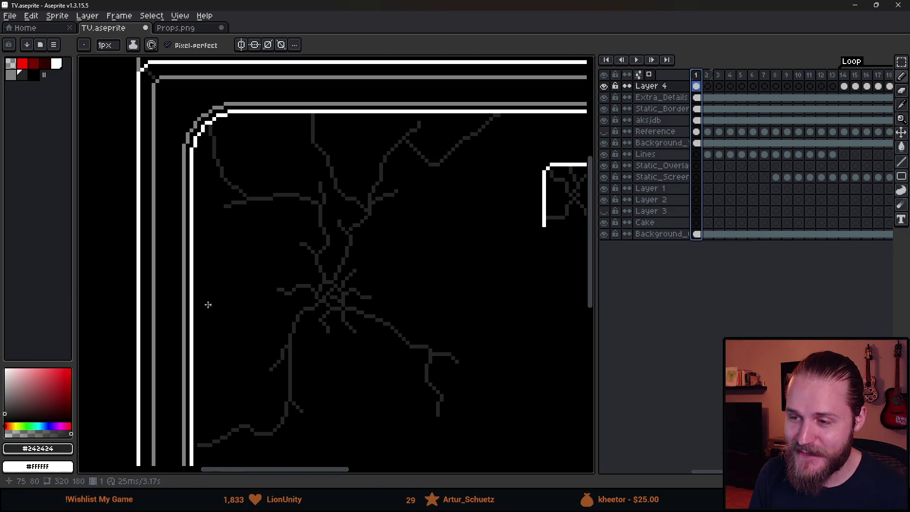
Pick the dark grey swatch and zoom in on the screen's crack area
scroll(213, 295, "down", 2)
left_click(22, 75)
scroll(286, 254, "up", 1)
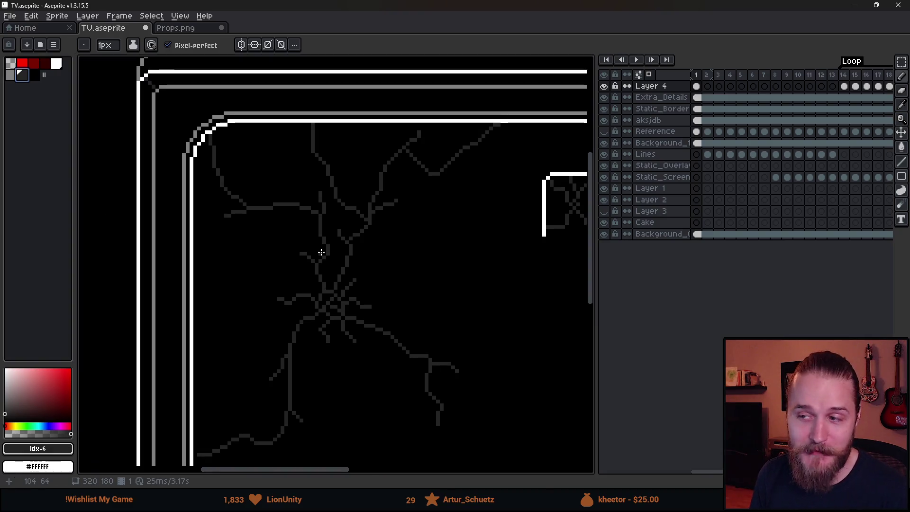
scroll(331, 263, "down", 1)
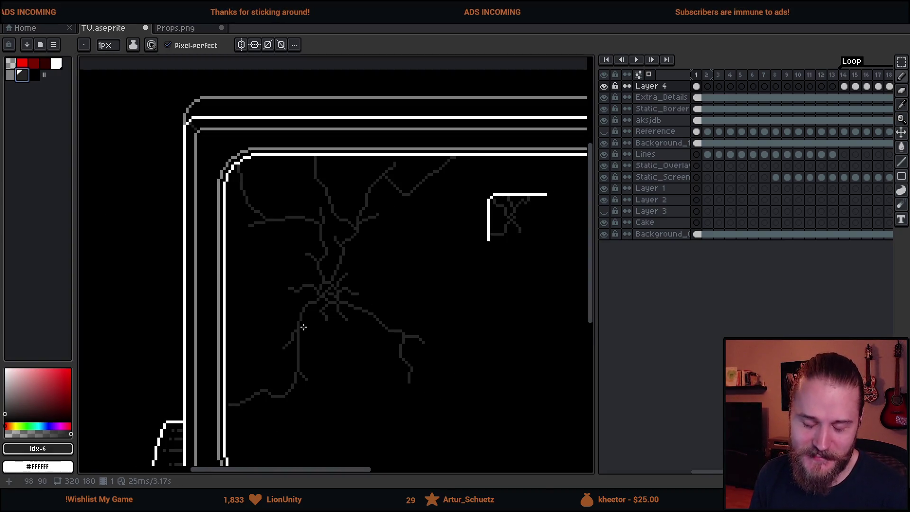
scroll(290, 341, "up", 3)
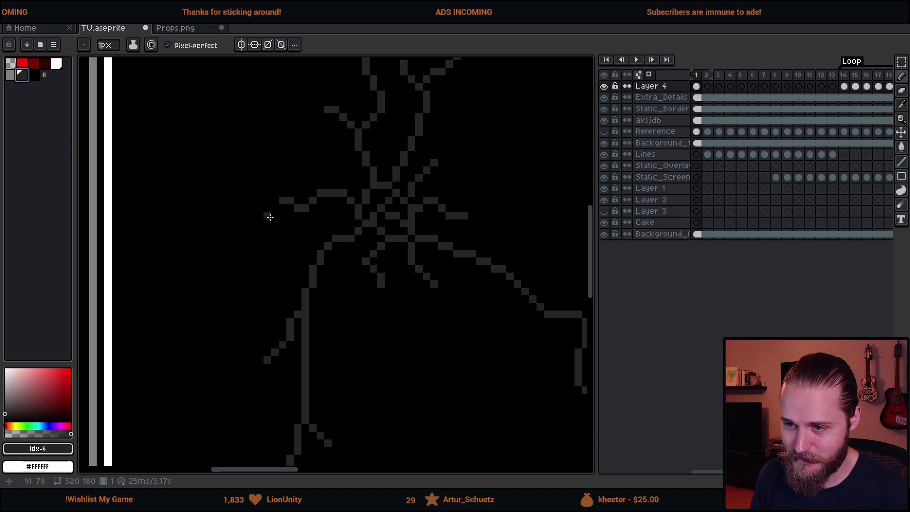
scroll(305, 330, "down", 3)
scroll(304, 331, "down", 1)
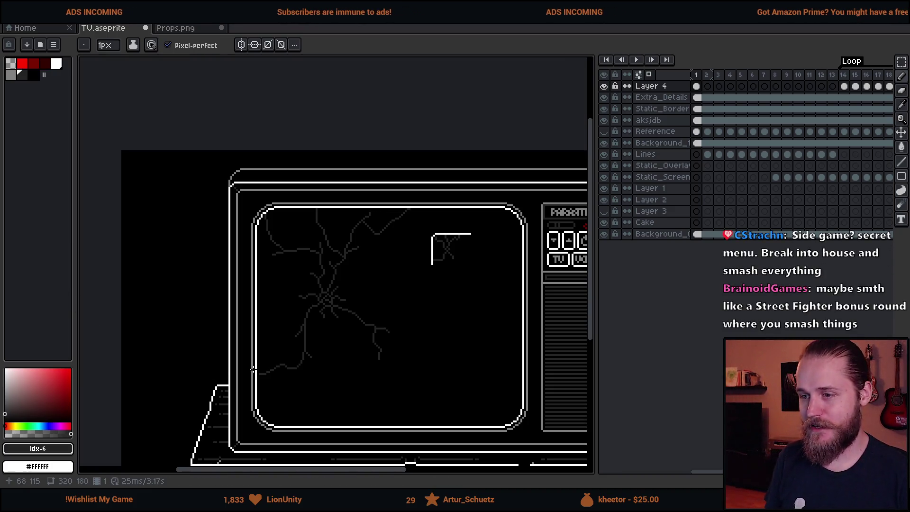
scroll(367, 219, "up", 1)
scroll(367, 219, "up", 1)
scroll(367, 219, "down", 2)
scroll(368, 219, "up", 1)
scroll(387, 293, "down", 1)
left_click_drag(388, 294, 397, 272)
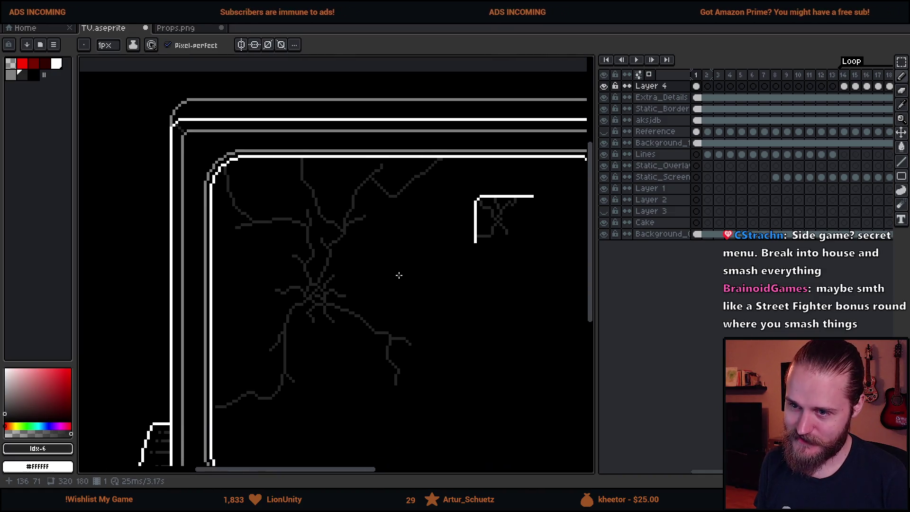
left_click_drag(388, 311, 362, 292)
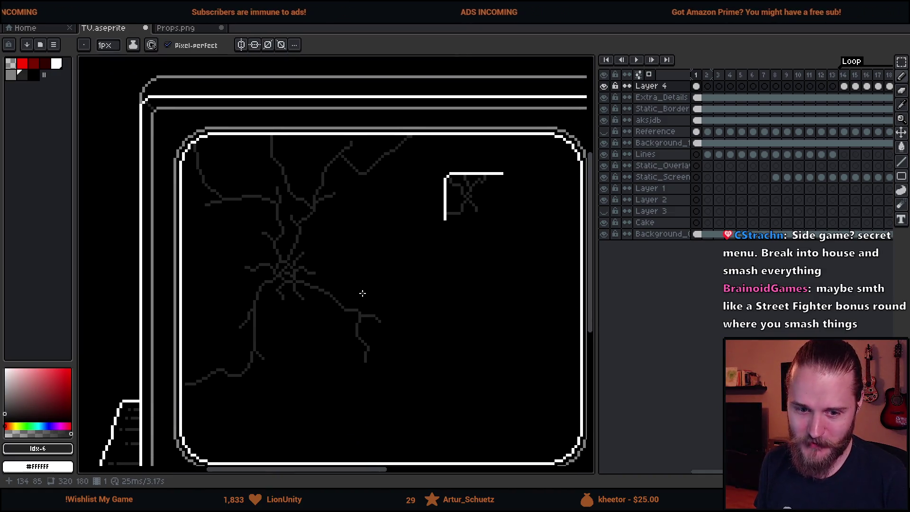
scroll(264, 278, "down", 3)
scroll(284, 298, "up", 3)
scroll(250, 270, "up", 1)
Draw new dark grey crack branches up and left of the central knot, redrawing one
left_click_drag(260, 260, 218, 271)
scroll(291, 331, "down", 3)
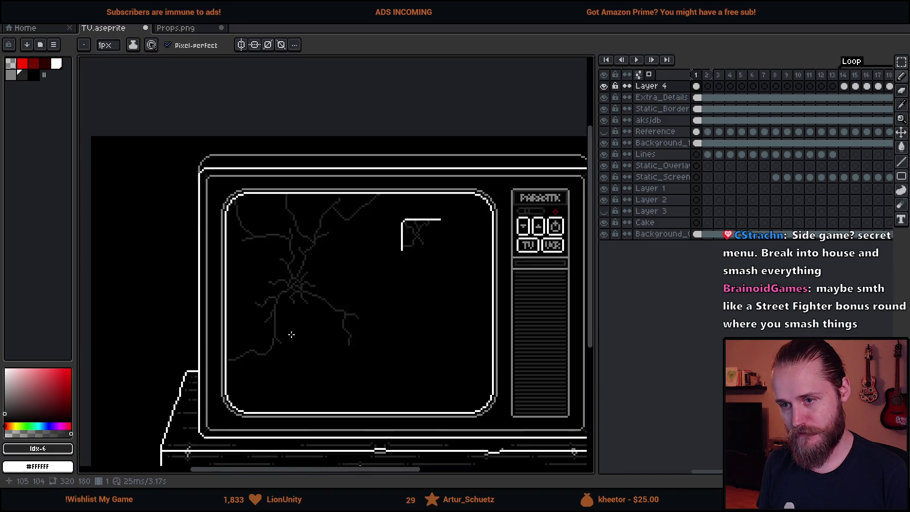
scroll(292, 328, "up", 4)
key("v")
key("b")
scroll(265, 285, "down", 3)
scroll(258, 236, "up", 3)
left_click_drag(265, 238, 249, 207)
key("ctrl+z")
left_click_drag(266, 237, 254, 209)
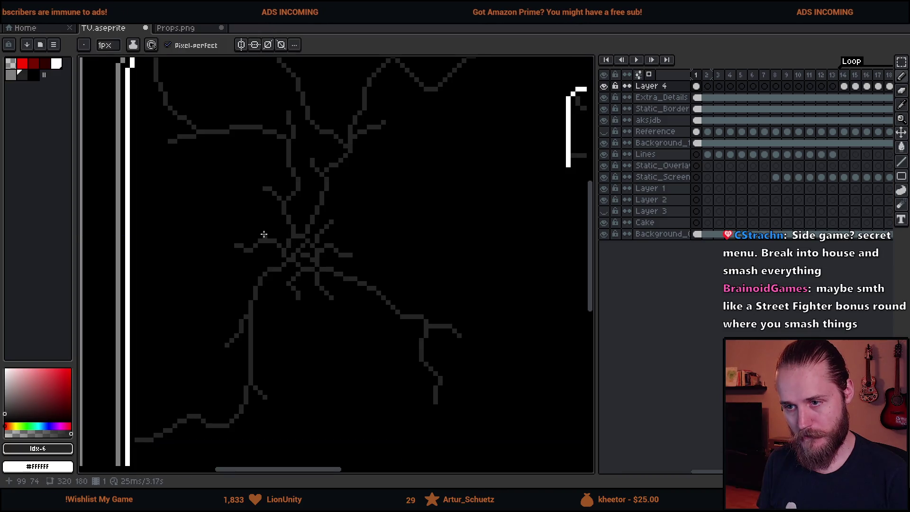
left_click_drag(264, 239, 240, 198)
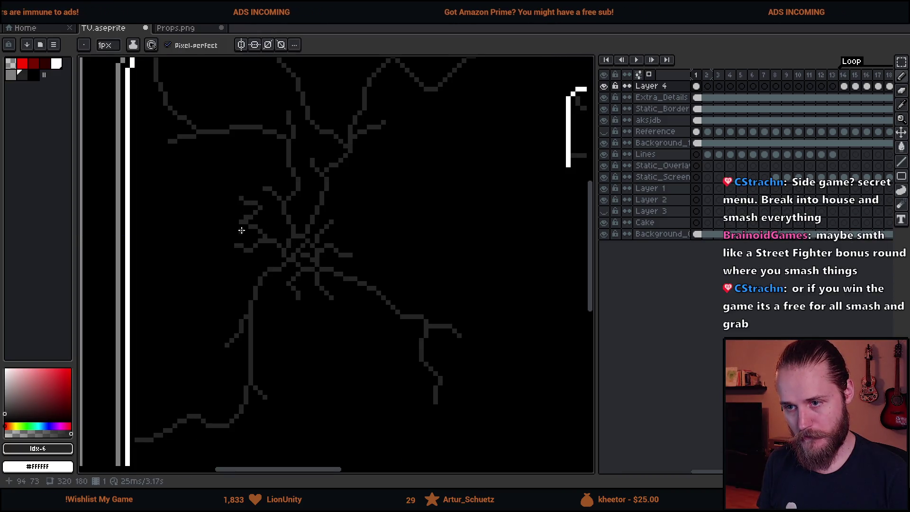
Select the crack artwork with a large rectangular marquee
key("e")
scroll(232, 291, "down", 1)
scroll(232, 291, "down", 2)
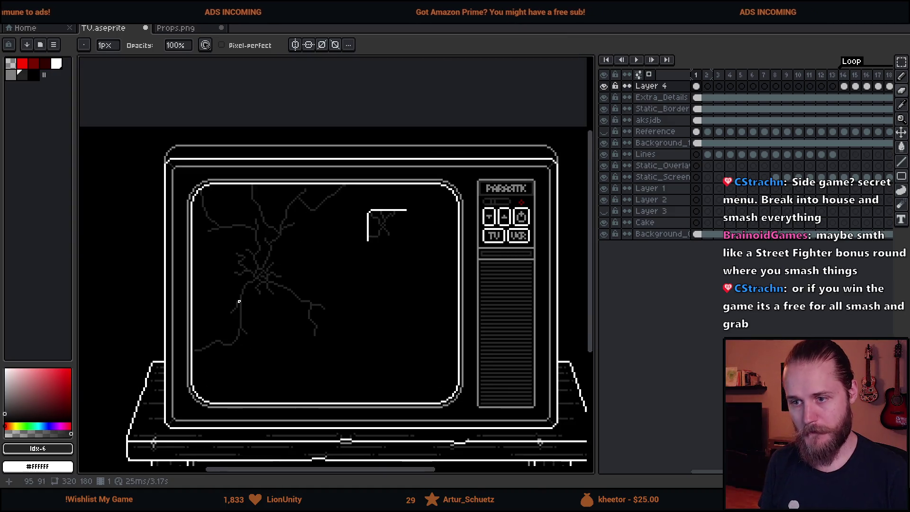
scroll(238, 299, "up", 5)
scroll(283, 267, "down", 5)
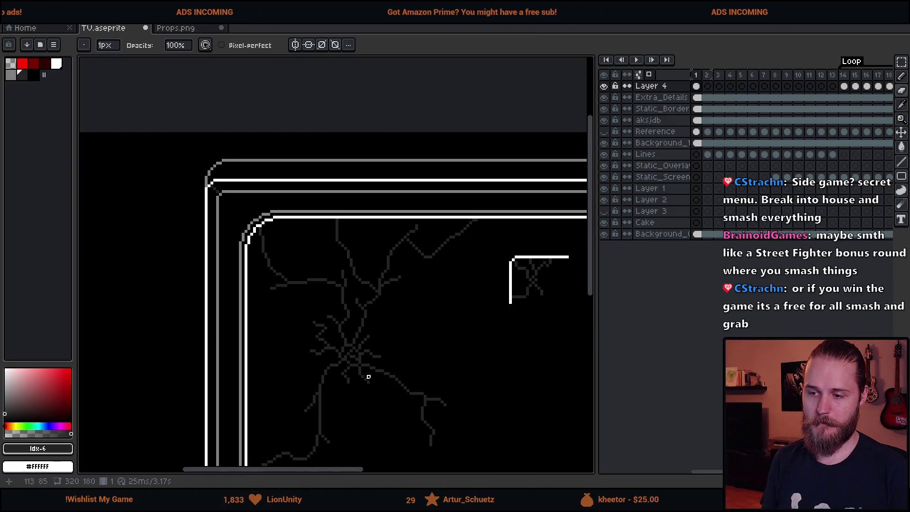
scroll(373, 347, "up", 5)
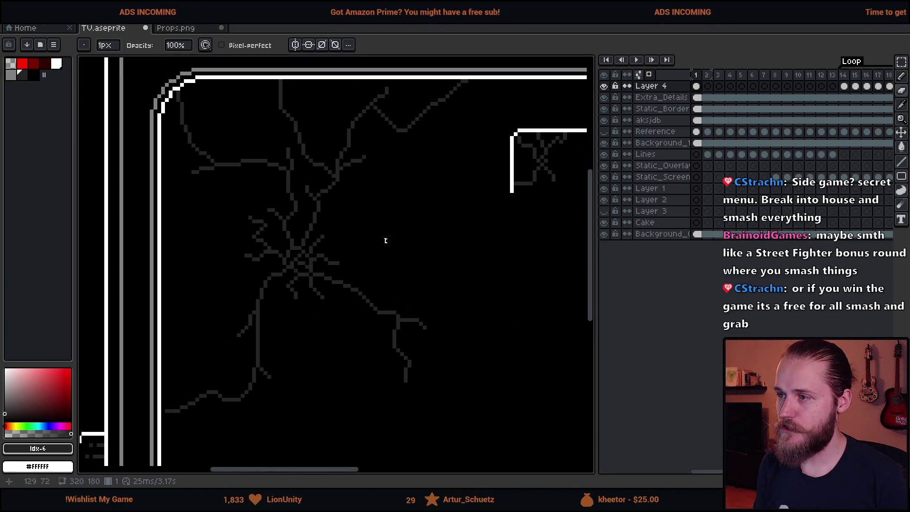
key("m")
mouse_move(139, 66)
left_mouse_down()
mouse_move(425, 449)
mouse_move(484, 439)
left_mouse_up()
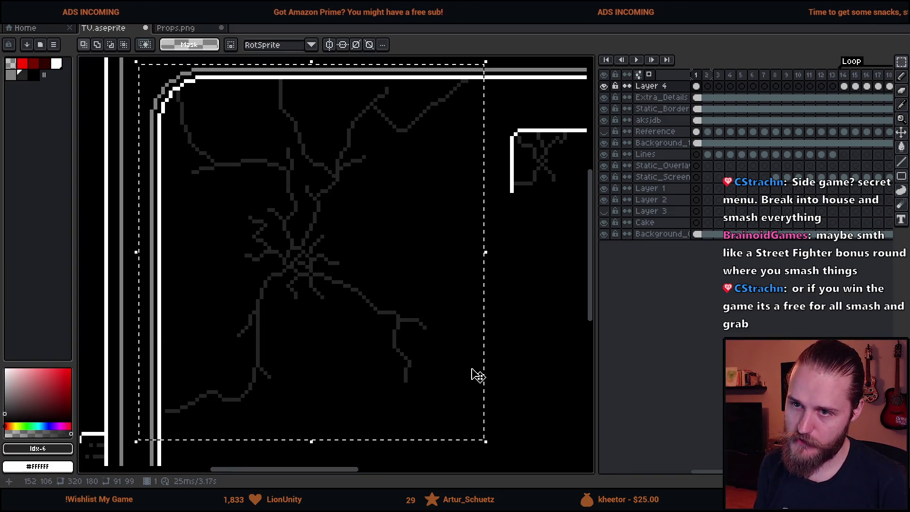
Apply a white Outline effect to the cracks using the bottom and bottom-right matrix cells
left_click(58, 64)
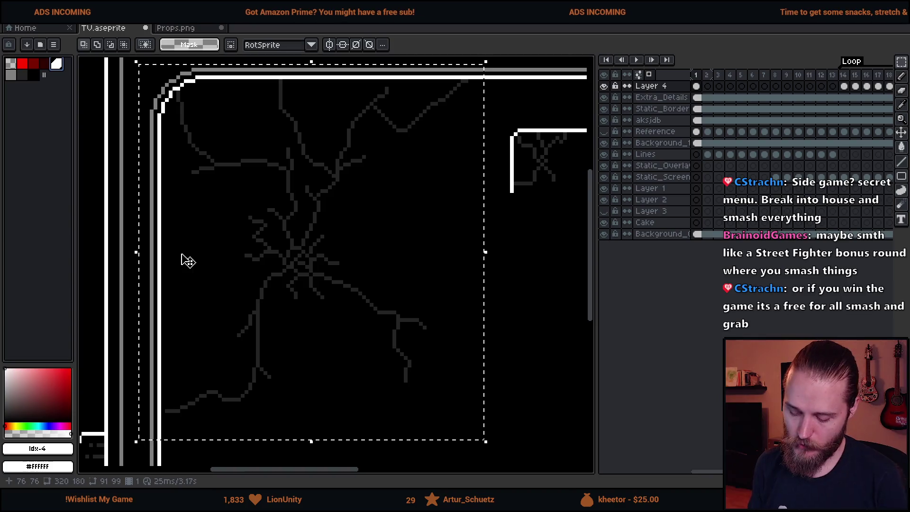
key("shift+o")
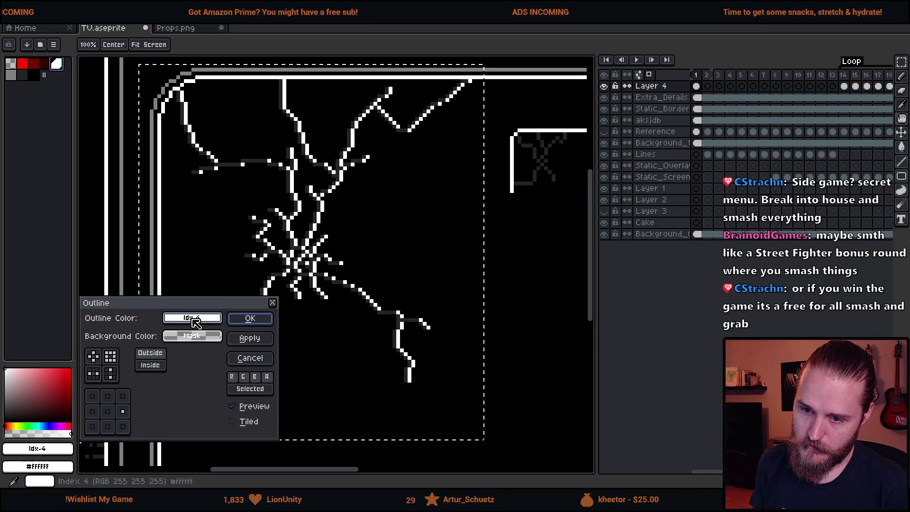
left_click(113, 428)
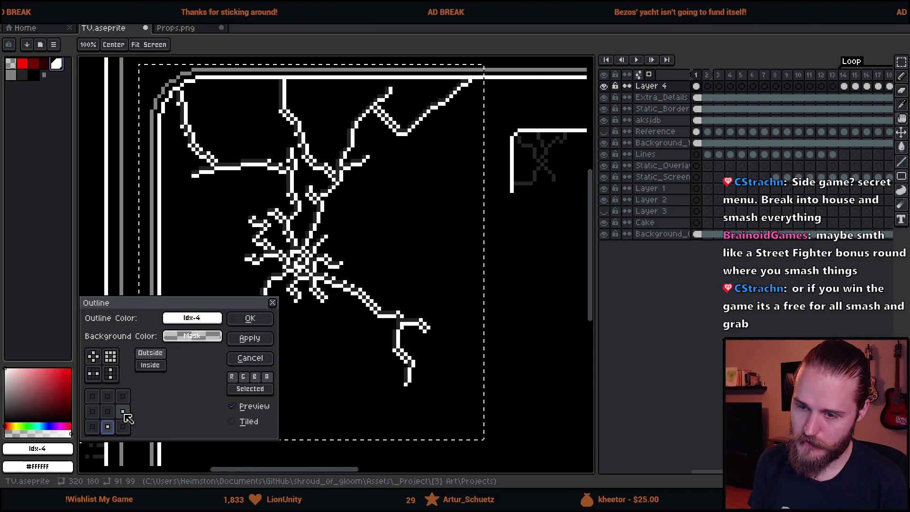
left_click(123, 427)
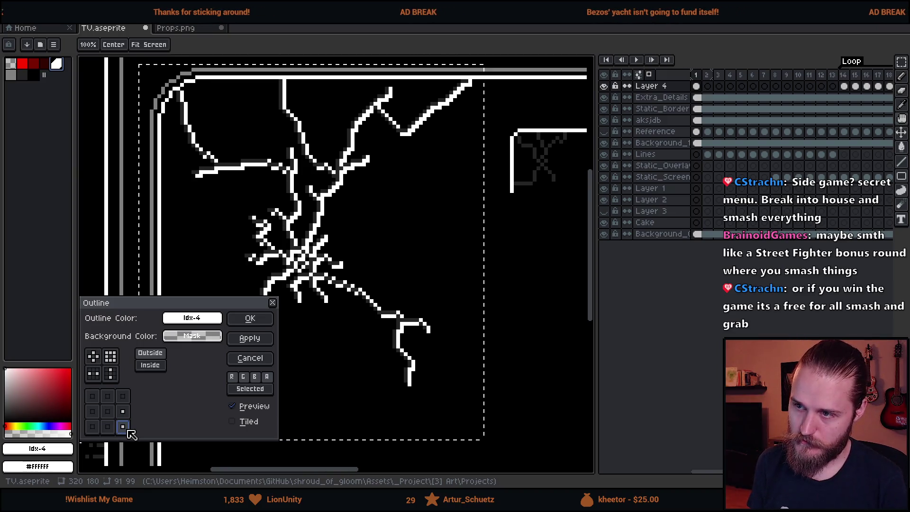
scroll(379, 323, "down", 2)
left_click_drag(407, 318, 466, 304)
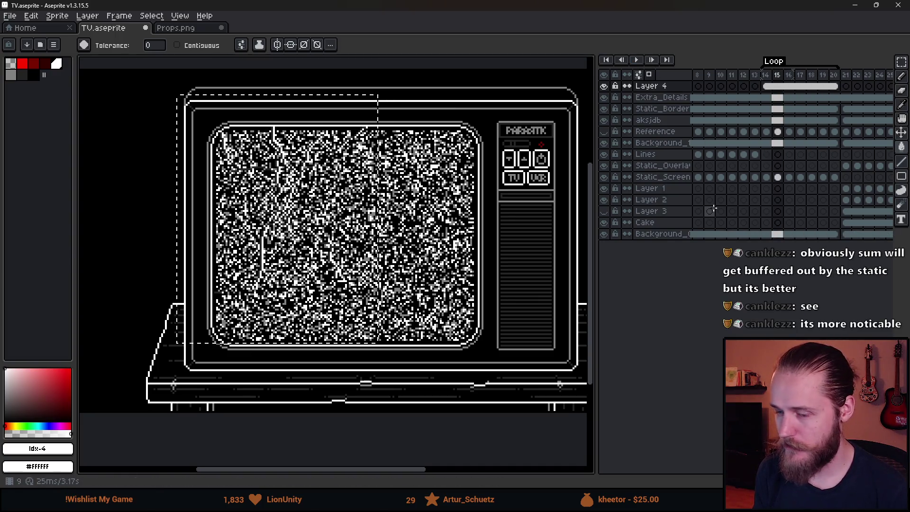
Go to frame 1 of Layer 4, deselect with Ctrl+D, and zoom in to inspect the white cracks
scroll(787, 142, "left", 3)
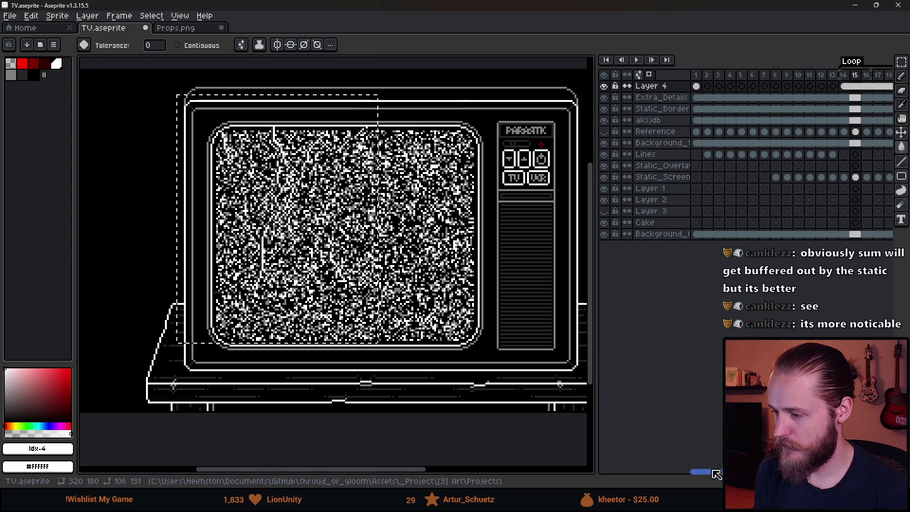
left_click(696, 86)
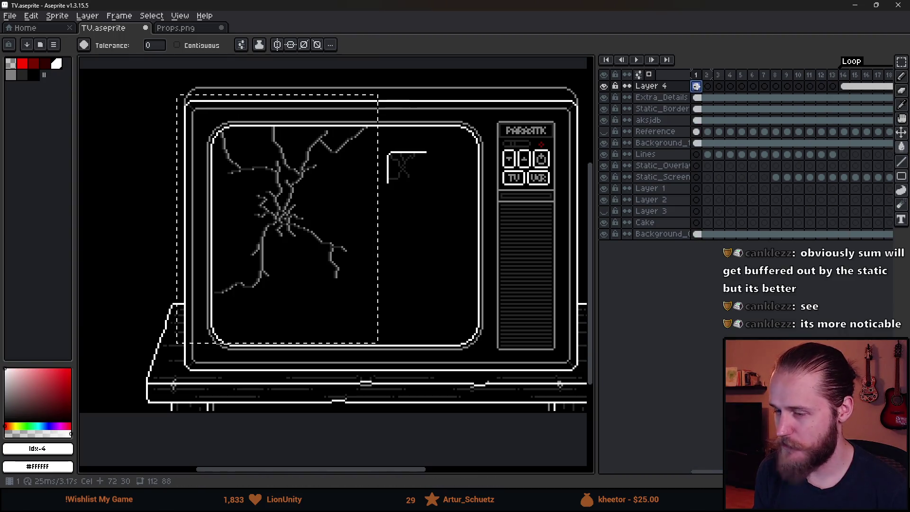
key("ctrl+t")
key("ctrl+d")
scroll(425, 308, "down", 2)
scroll(440, 304, "up", 2)
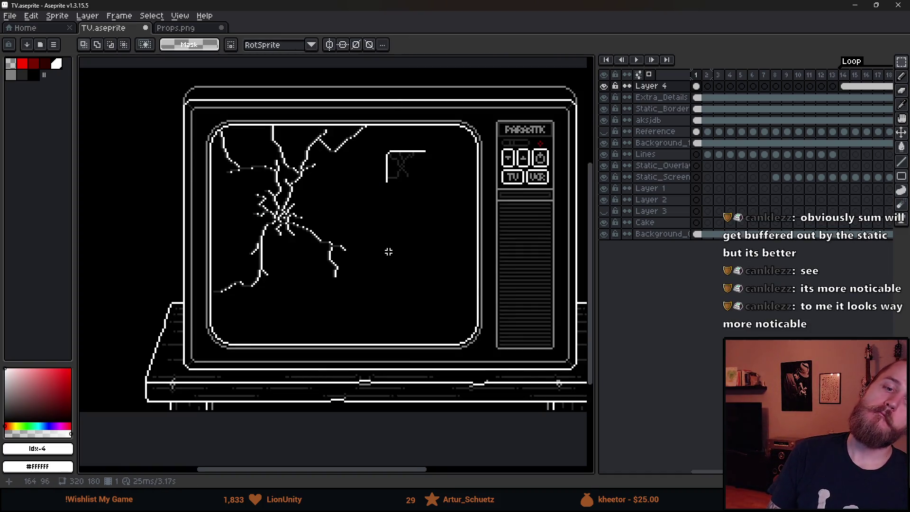
scroll(390, 261, "up", 1)
mouse_move(382, 266)
left_mouse_down()
mouse_move(411, 313)
mouse_move(380, 313)
left_mouse_up()
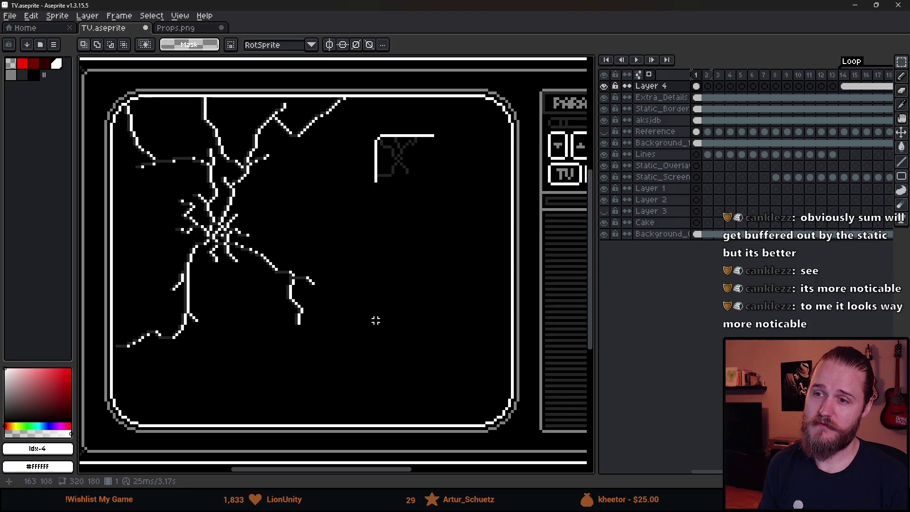
scroll(375, 320, "down", 1)
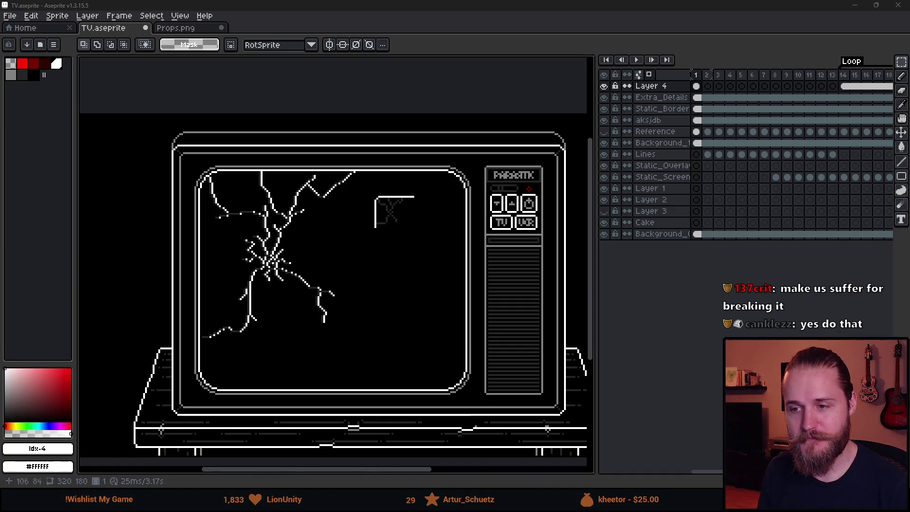
Box-select and delete the small stray sketch at the TV screen's upper right
scroll(338, 278, "down", 2)
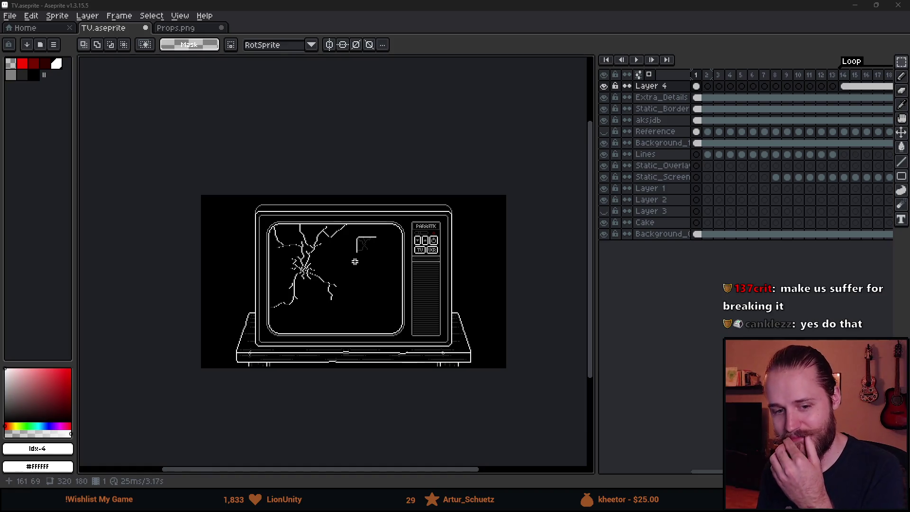
scroll(355, 262, "up", 2)
scroll(356, 254, "up", 1)
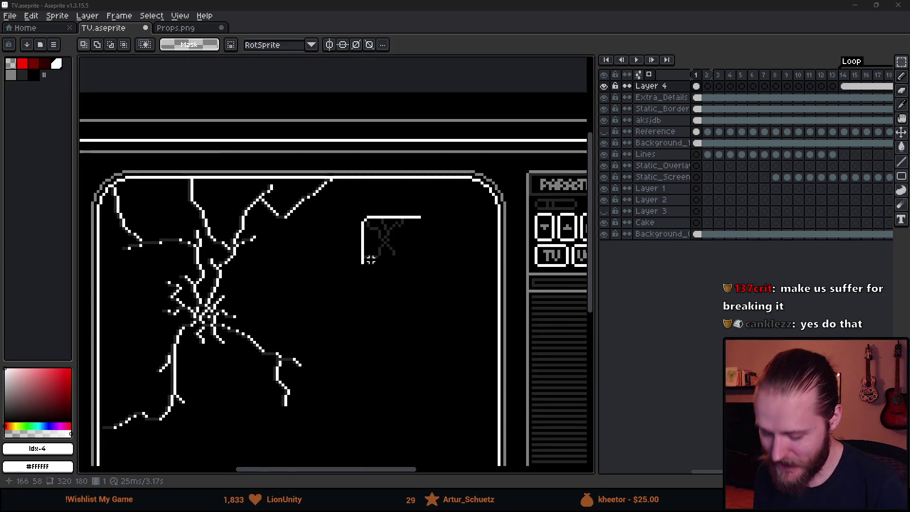
left_click_drag(346, 204, 446, 290)
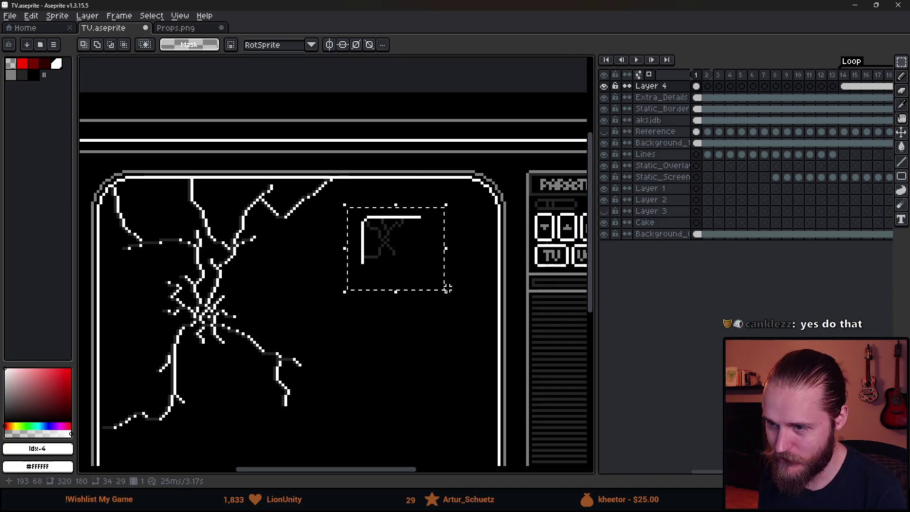
scroll(411, 323, "down", 1)
key("Delete")
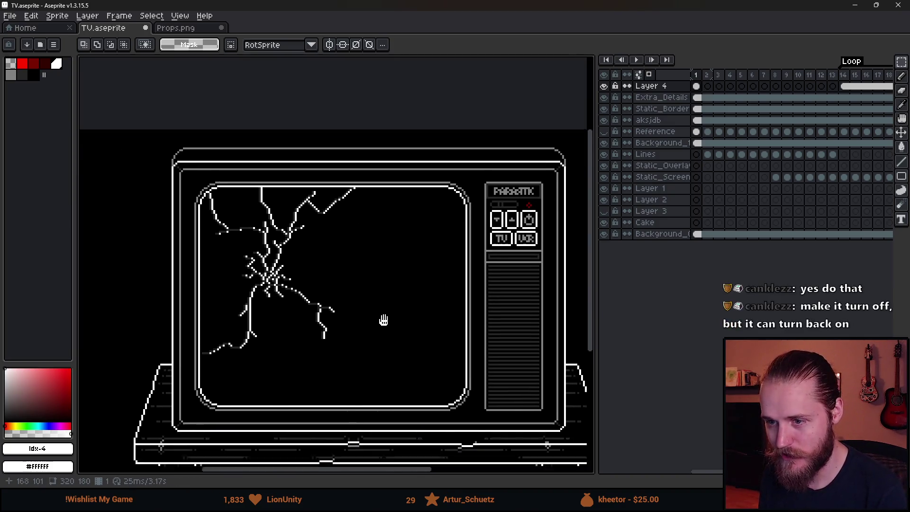
Toggle the cracks layer off and on to check that only the cracks remain
scroll(293, 230, "down", 1)
scroll(293, 229, "up", 1)
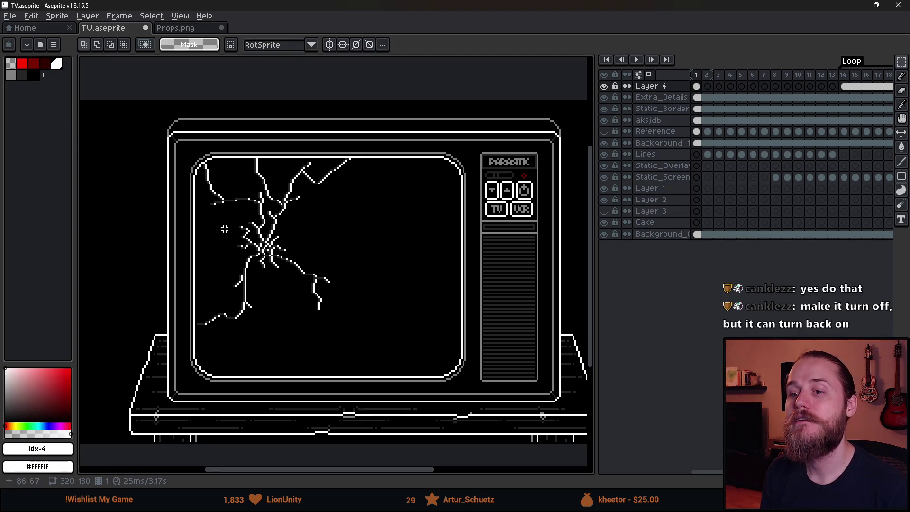
scroll(222, 241, "up", 1)
scroll(223, 240, "down", 1)
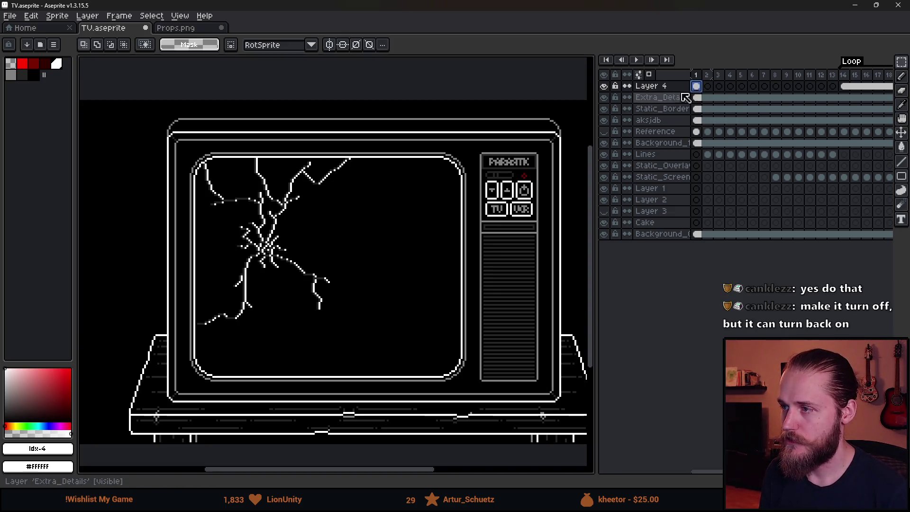
left_click(607, 88)
left_click(609, 88)
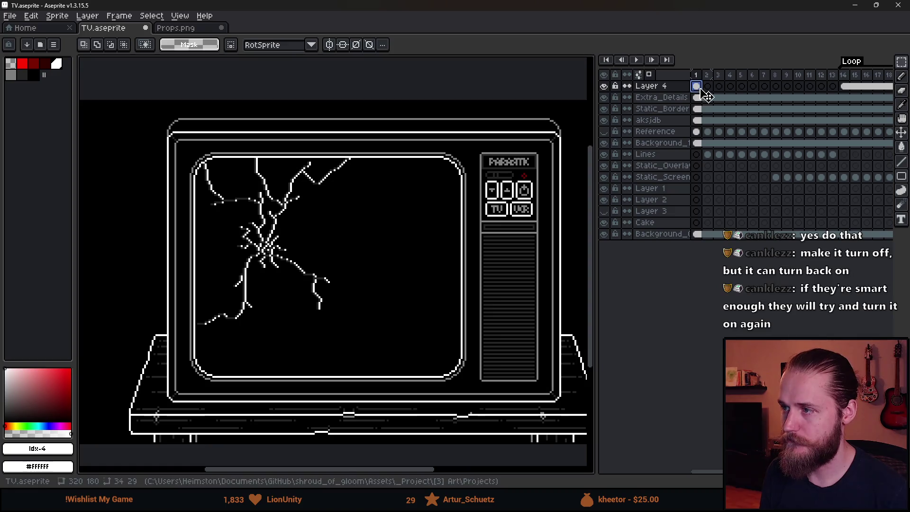
scroll(202, 187, "up", 5)
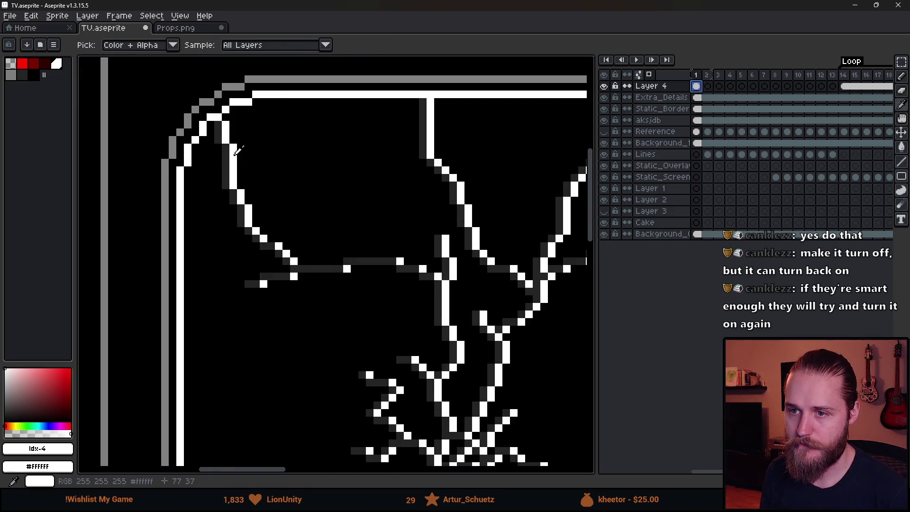
key("b")
scroll(230, 146, "down", 3)
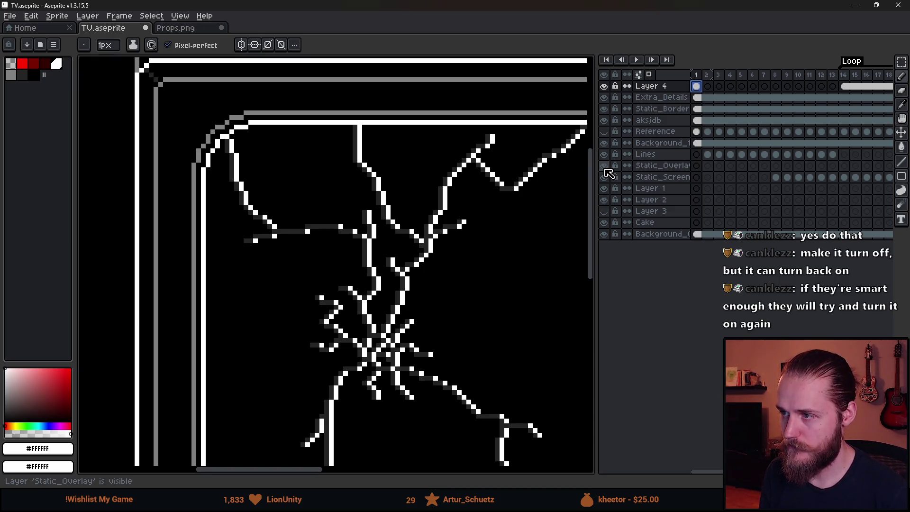
left_click(605, 122)
left_click(605, 124)
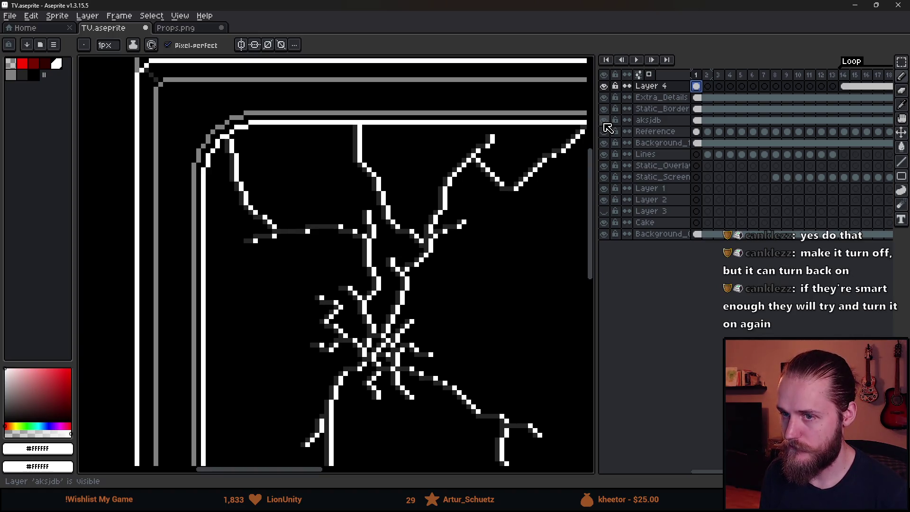
left_click(605, 124)
left_click(605, 124)
left_click(605, 124)
left_click(605, 124)
left_click(605, 124)
left_click(605, 124)
left_click(605, 124)
left_click(603, 122)
left_click(604, 122)
left_click(604, 122)
left_click(604, 122)
left_click(603, 131)
scroll(466, 209, "down", 5)
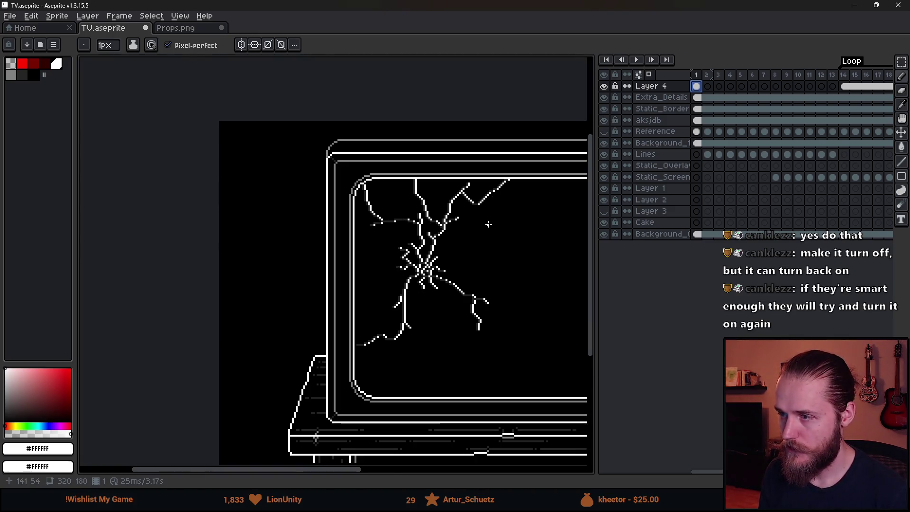
scroll(581, 149, "up", 1)
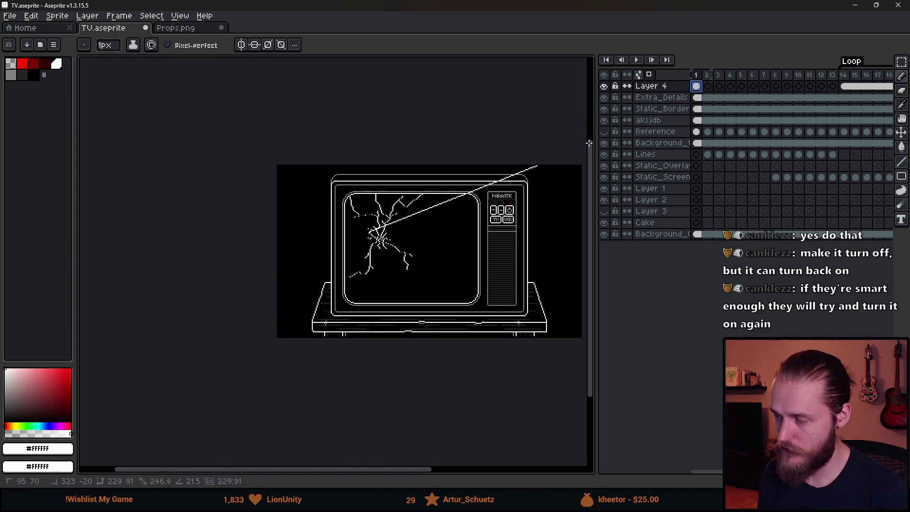
Add a new empty Layer 5 and hide the Reference layer
scroll(580, 150, "right", 2)
left_click(668, 98)
key("shift+n")
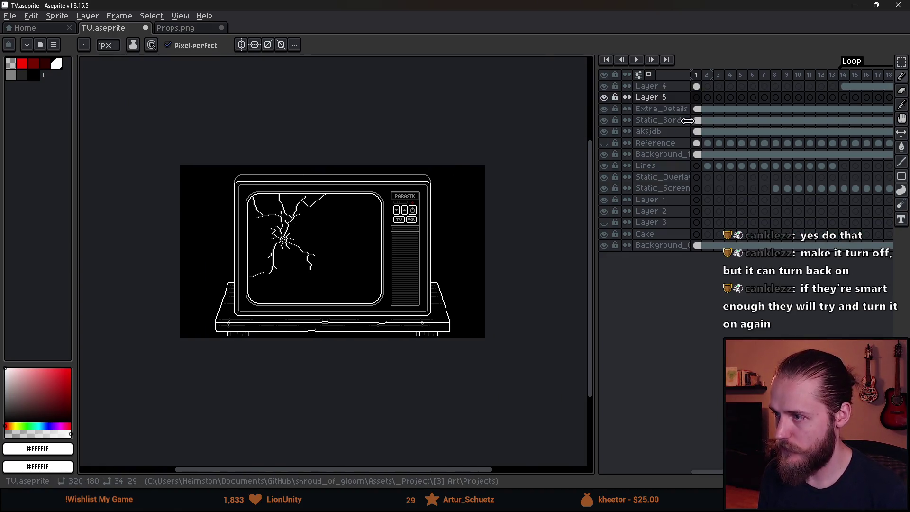
left_click(603, 133)
left_click(603, 131)
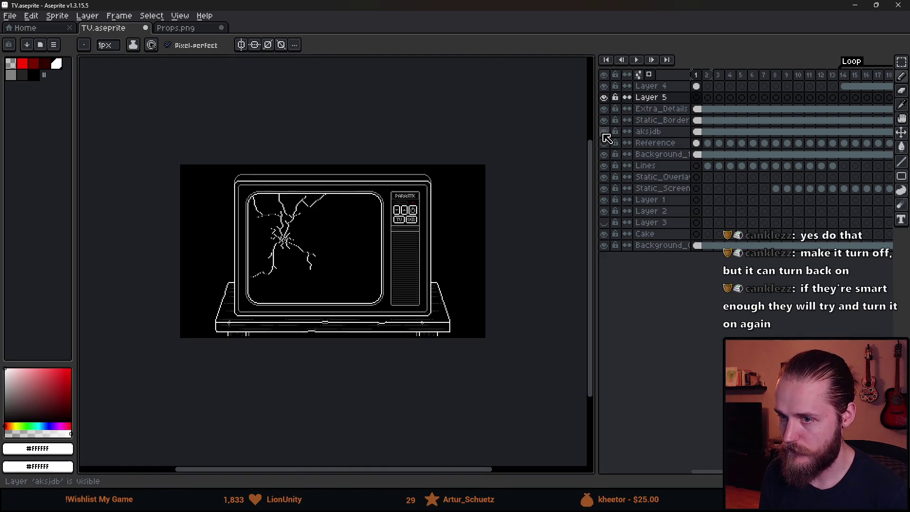
left_click(604, 142)
Rectangle-select the TV screen area on the aksjdb layer's first frame
left_click(700, 133)
scroll(193, 221, "up", 1)
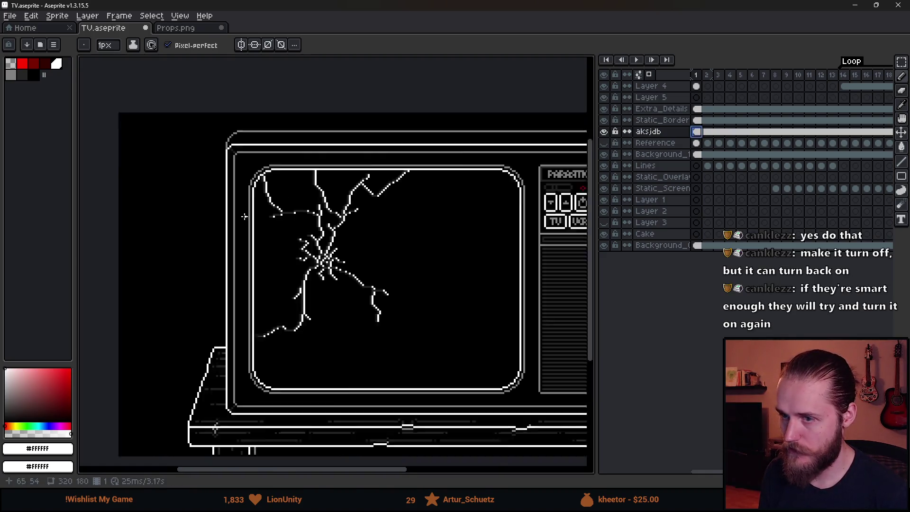
scroll(255, 179, "right", 1)
key("m")
mouse_move(215, 147)
left_mouse_down()
mouse_move(331, 285)
mouse_move(502, 386)
left_mouse_up()
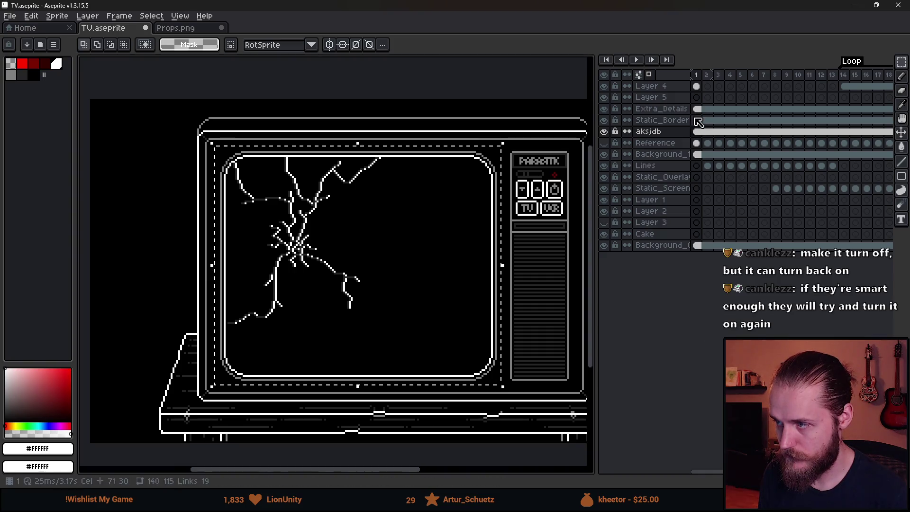
Place the screen region on Layer 5, then hide the screen fill, background and aksjdb layers
left_click(696, 97)
key("ctrl+t")
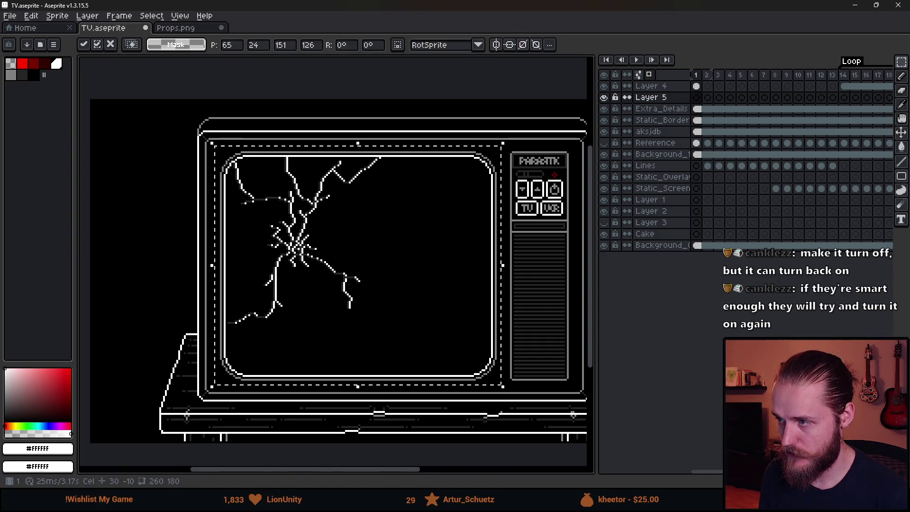
key("ctrl+d")
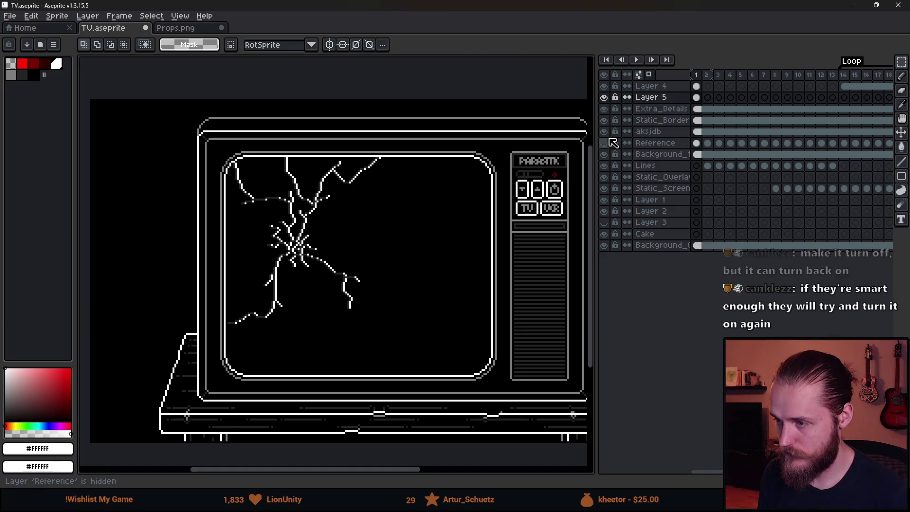
left_click(604, 247)
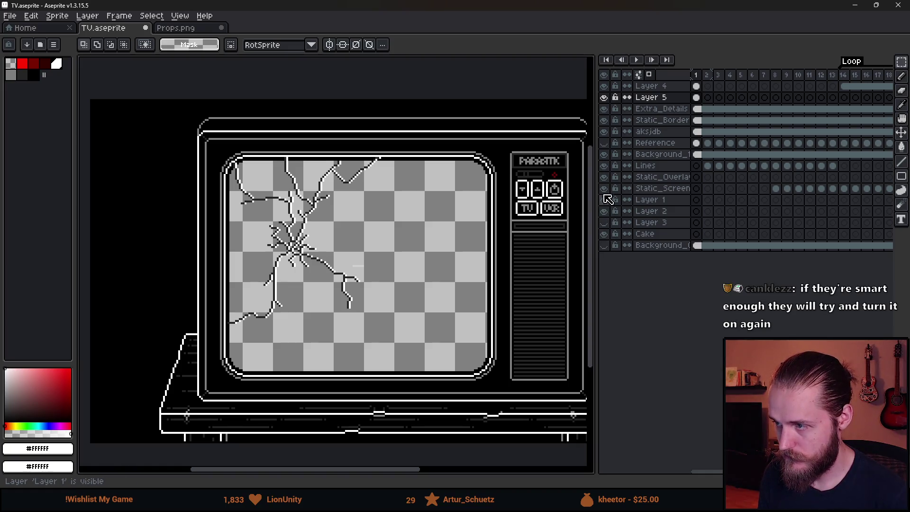
left_click(604, 155)
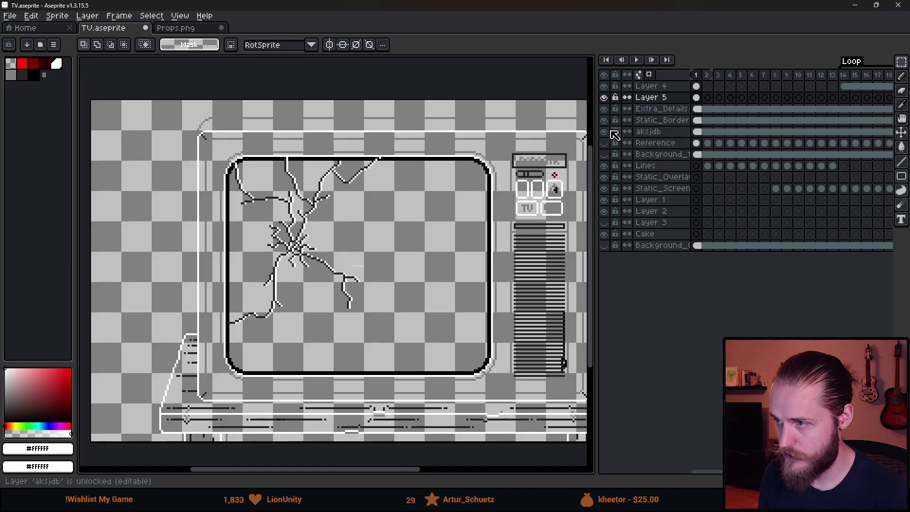
left_click(605, 136)
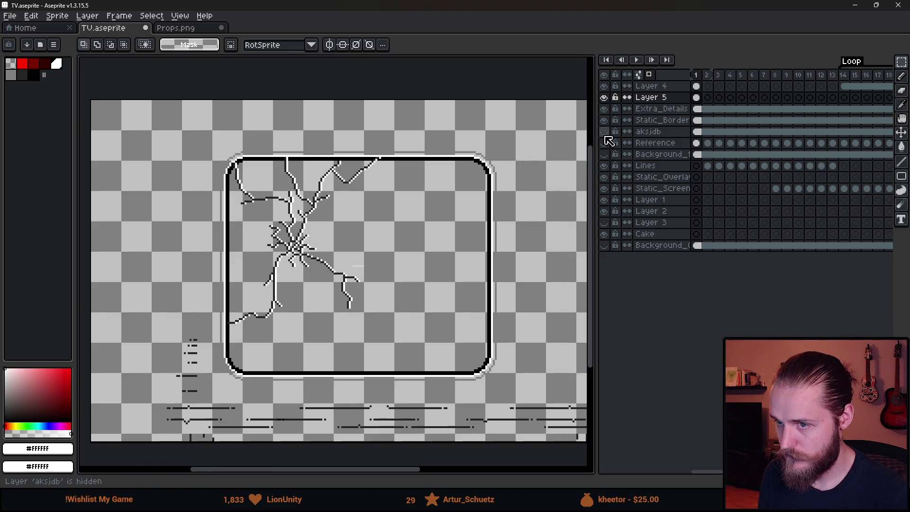
Toggle Layer 5's visibility repeatedly to compare the screen outline
left_click(605, 99)
left_click(605, 99)
left_click(605, 99)
left_click(605, 99)
left_click(605, 98)
left_click(605, 98)
Erase Layer 5's pale outer outline with a contiguous, 8-connected transparent Paint Bucket fill
left_click(640, 100)
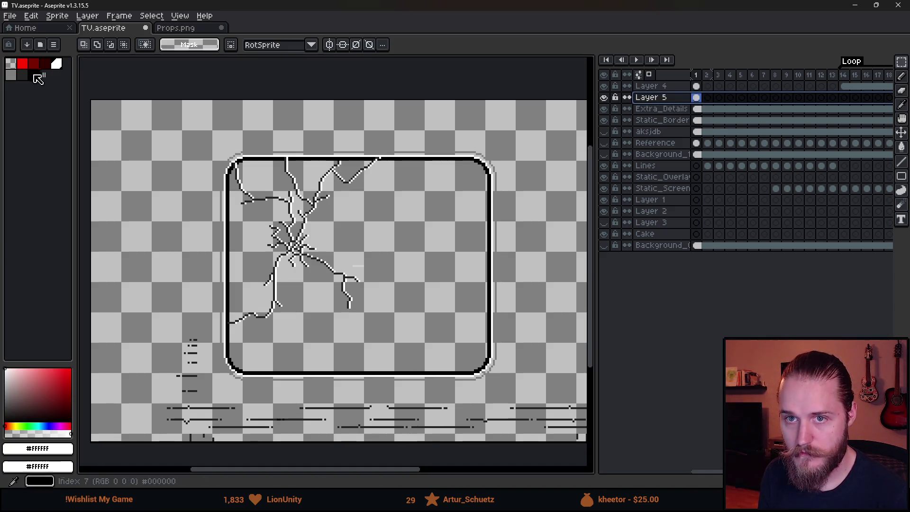
left_click(10, 63)
key("g")
scroll(329, 150, "up", 3)
left_click(177, 45)
left_click(241, 44)
left_click(312, 109)
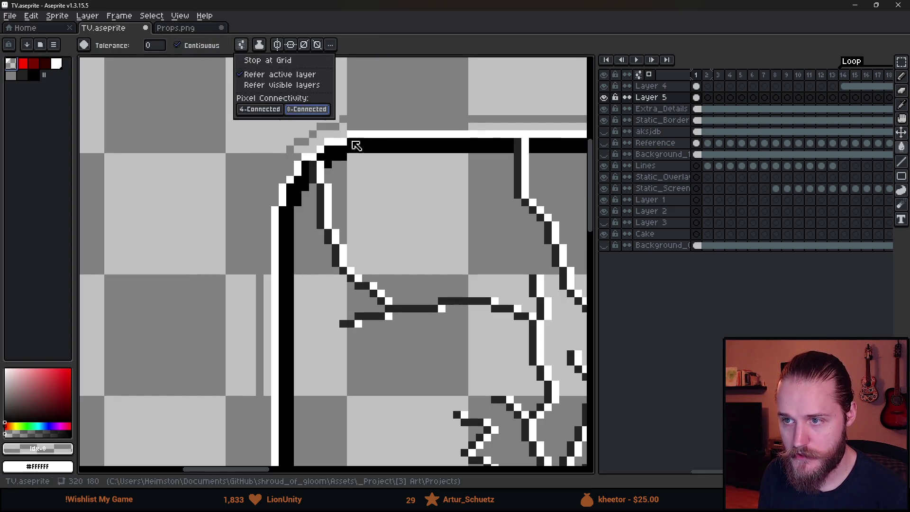
left_click(371, 118)
scroll(366, 248, "down", 2)
scroll(366, 247, "down", 3)
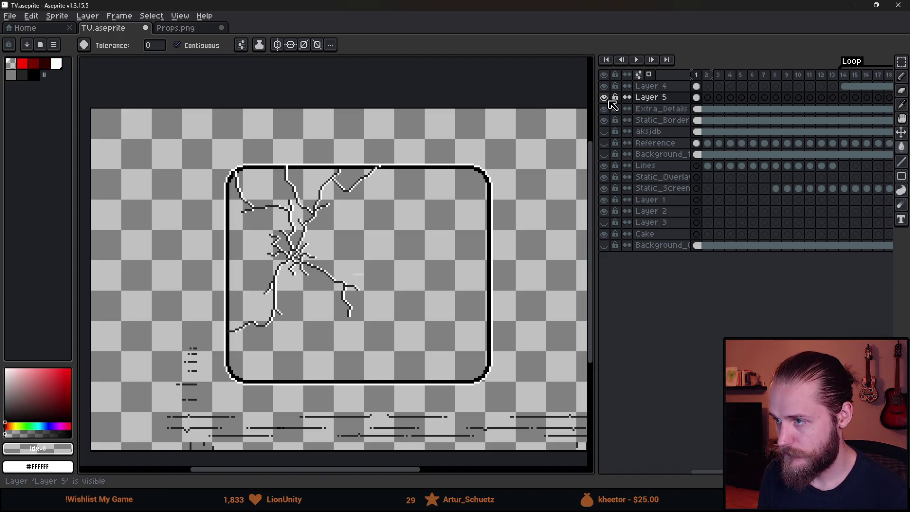
Check Layer 4's options without changes and preview frame 2 before returning to frame 1
right_click(669, 88)
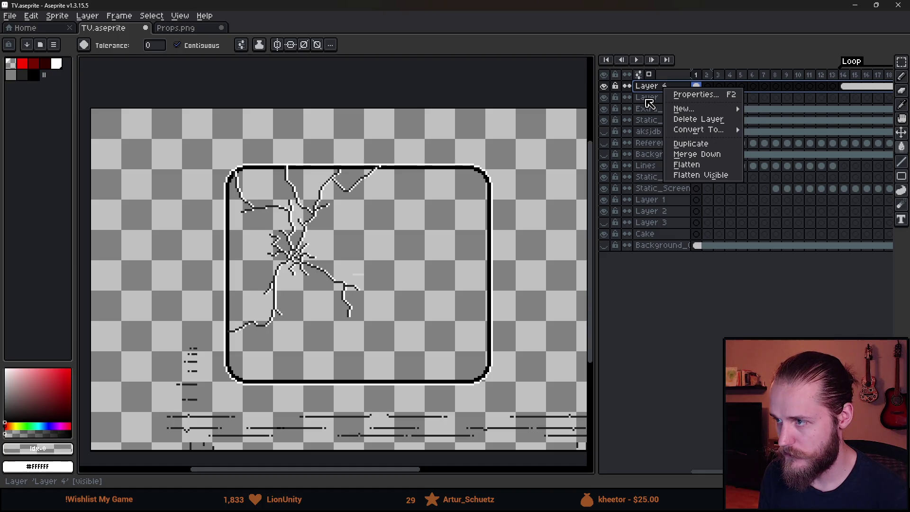
key("Escape")
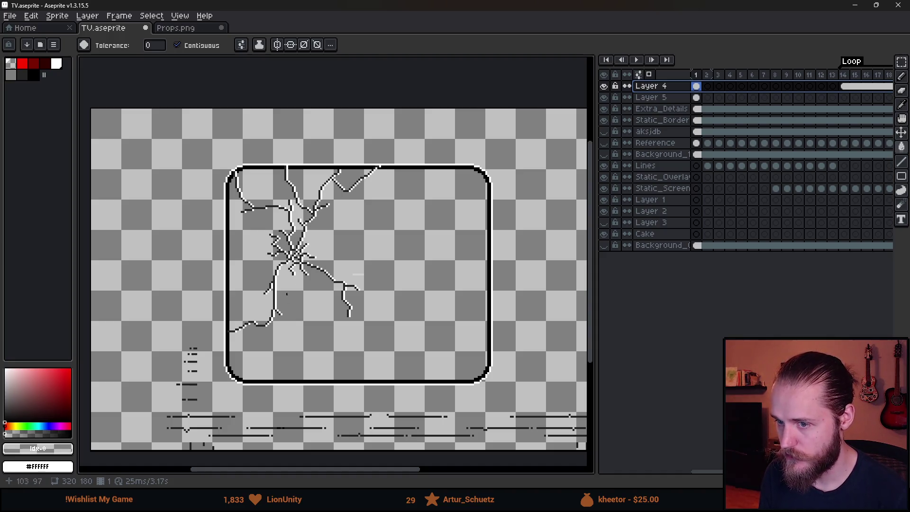
scroll(357, 324, "up", 6)
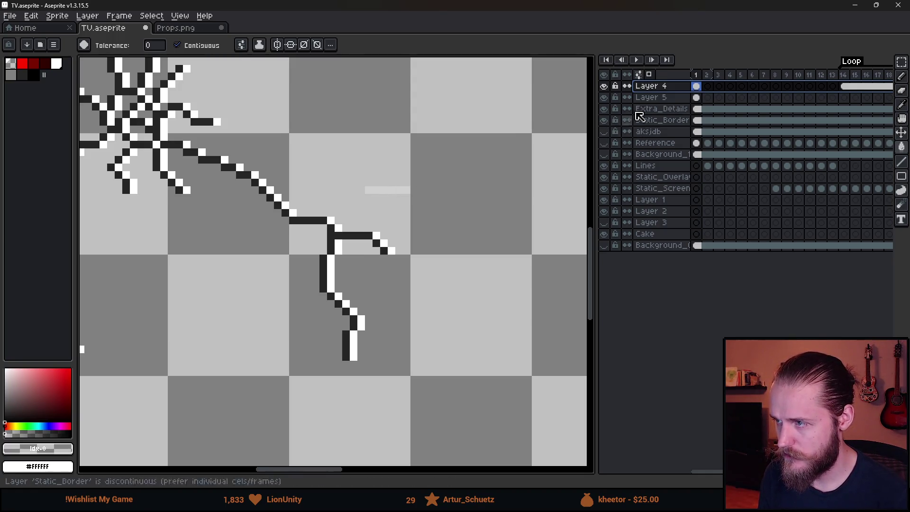
left_click(707, 75)
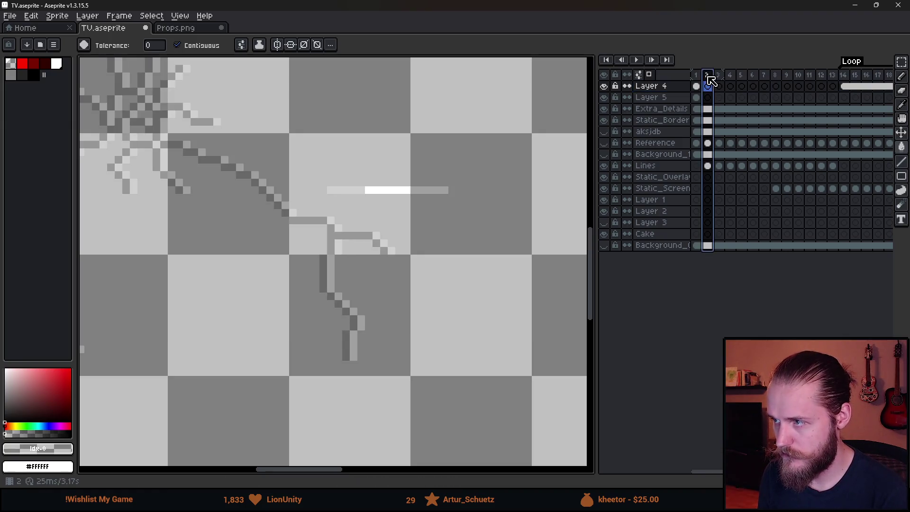
left_click(695, 75)
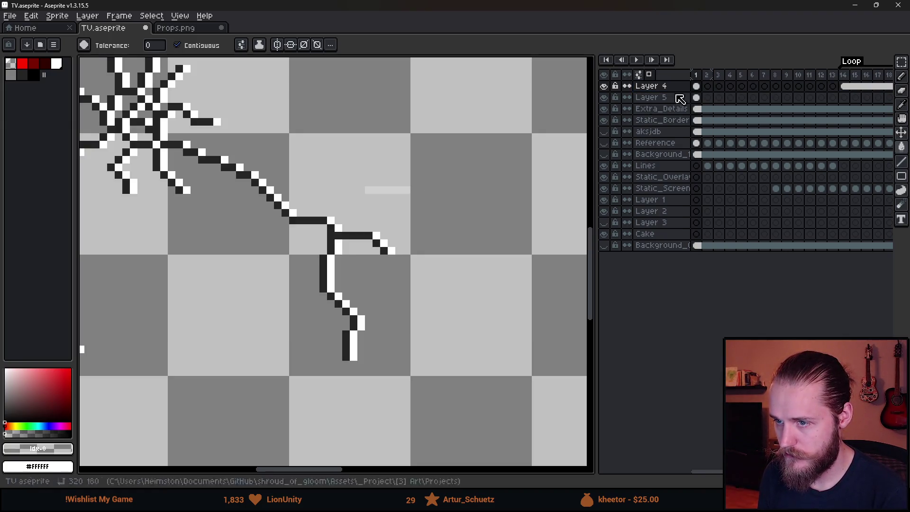
scroll(452, 205, "down", 3)
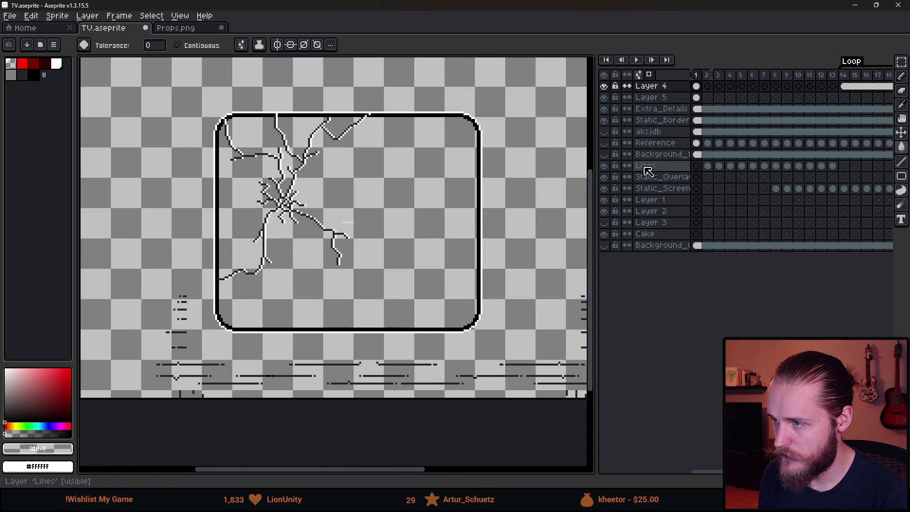
Show aksjdb, Background_1 and the bottom background with Reference hidden, giving a black screen
left_click(602, 134)
left_click(603, 143)
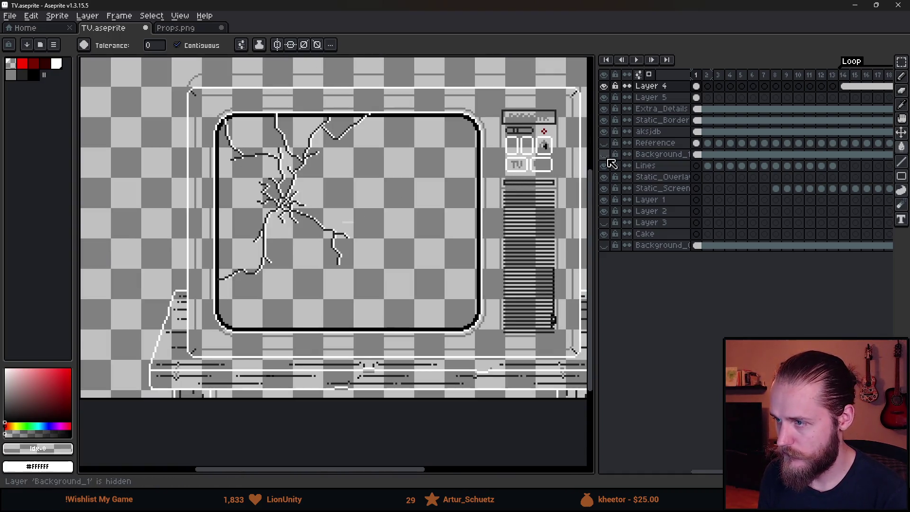
left_click(603, 154)
left_click(603, 245)
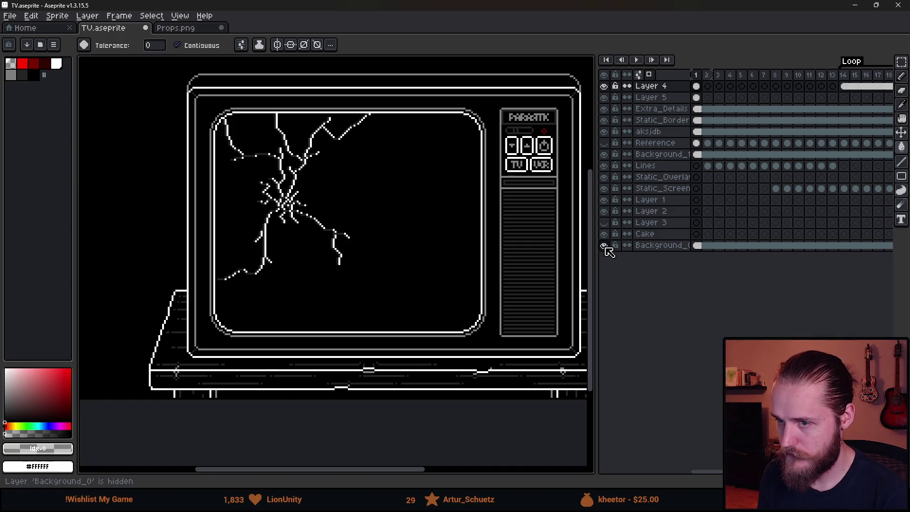
scroll(440, 247, "down", 2)
scroll(432, 248, "up", 2)
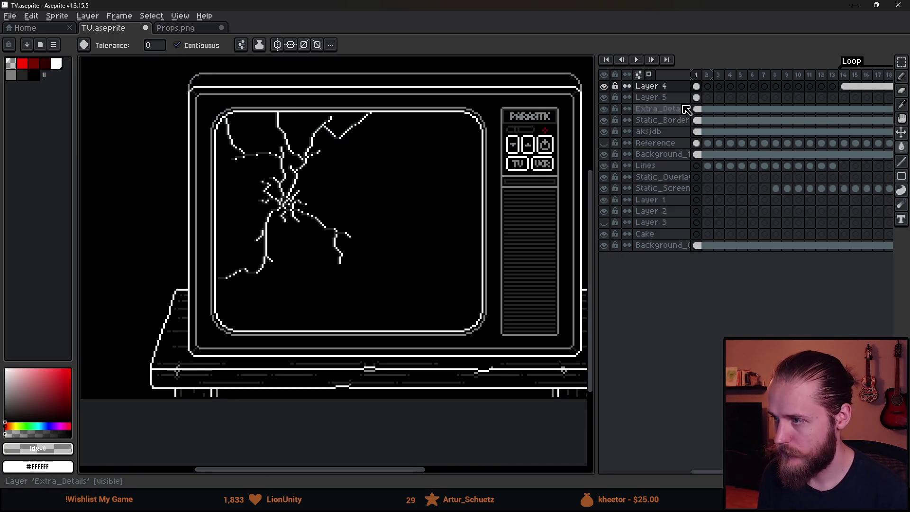
left_click(696, 86)
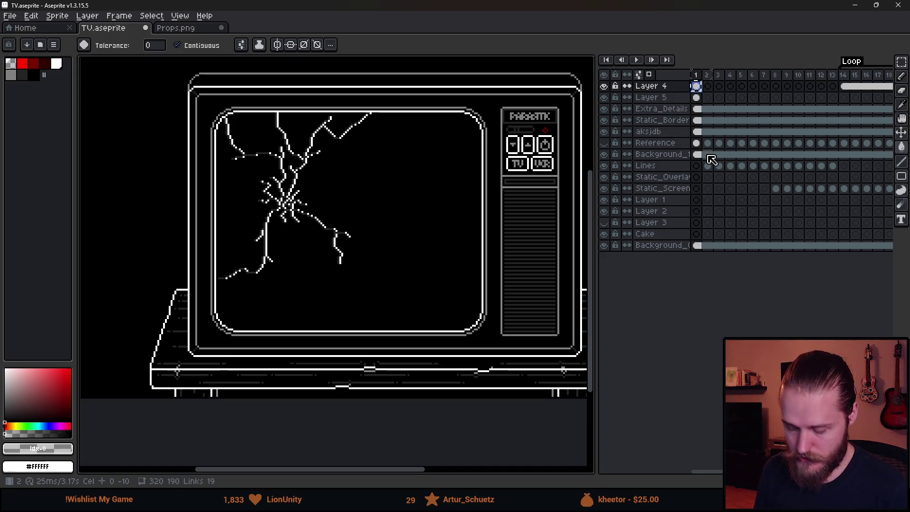
Append frame 33 and clear its Extra_Details, outline and Static_Overlay cels
scroll(744, 161, "right", 8)
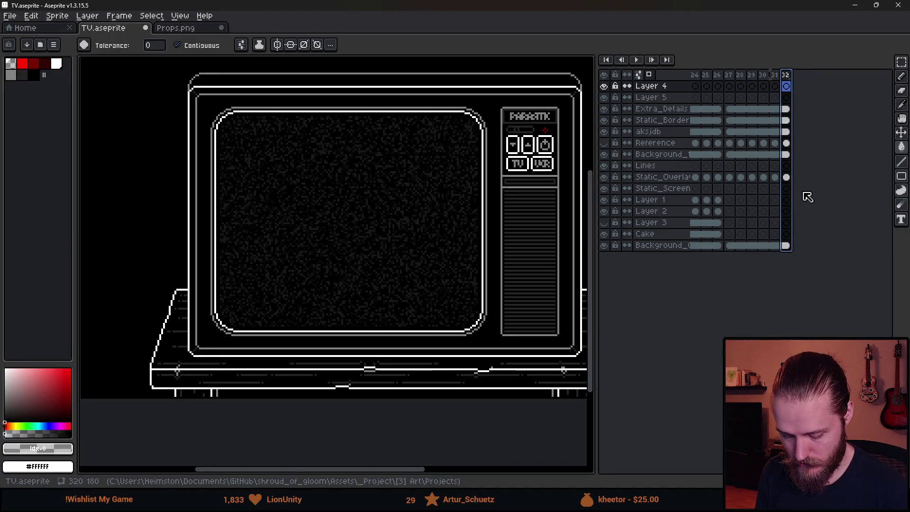
key("alt+n")
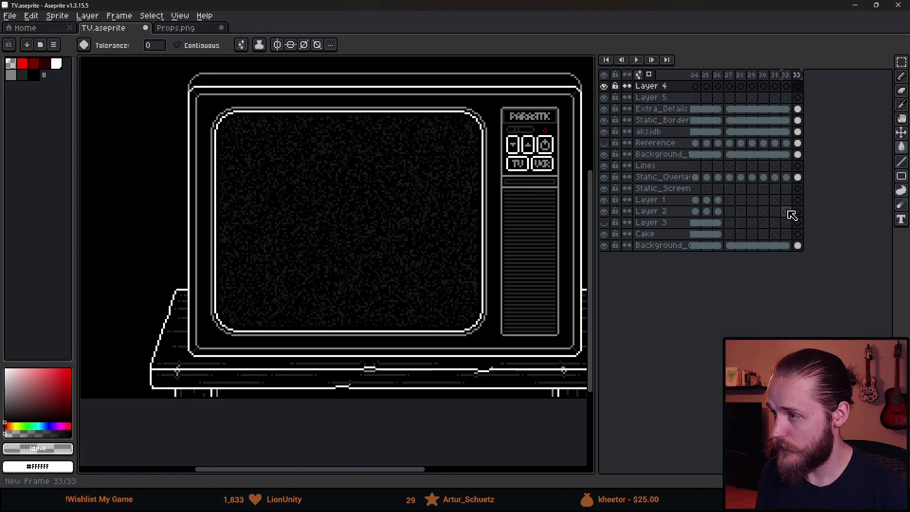
left_click(798, 109)
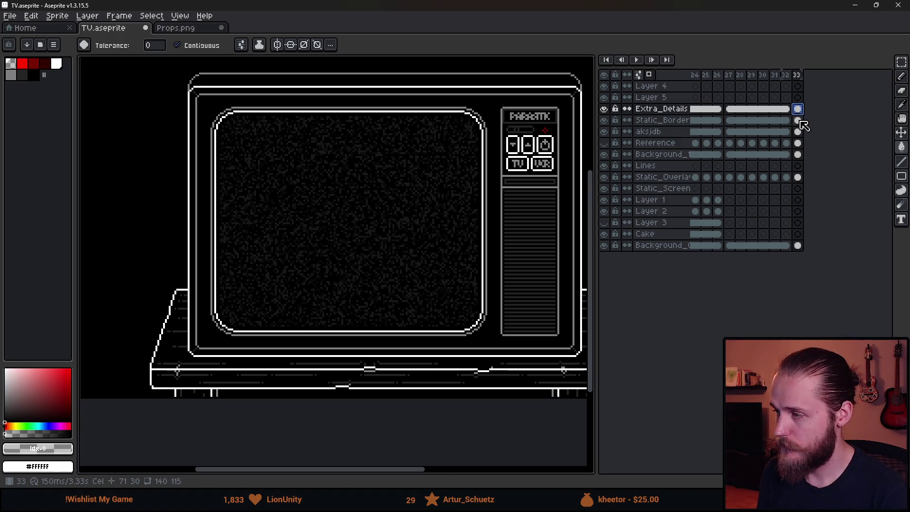
left_click(800, 121)
left_click(798, 133)
left_click(799, 143)
left_click(798, 155)
left_click(799, 177)
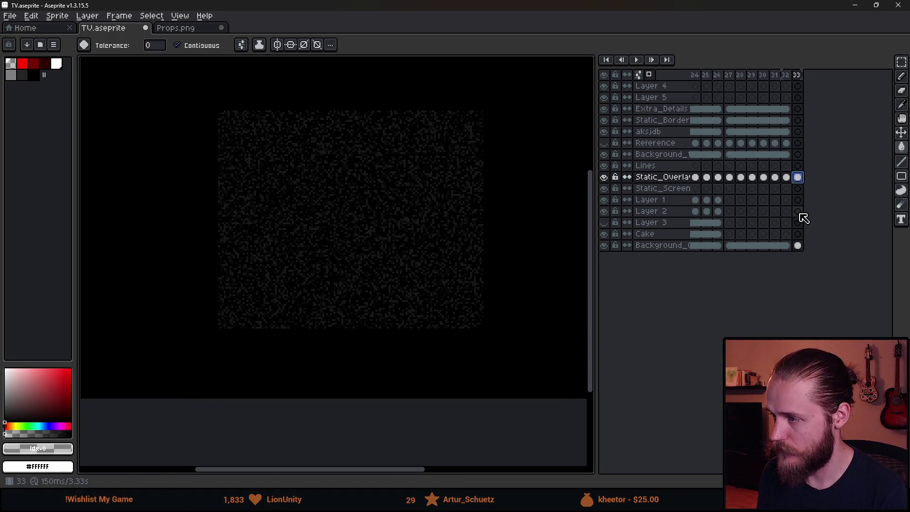
left_click(798, 246)
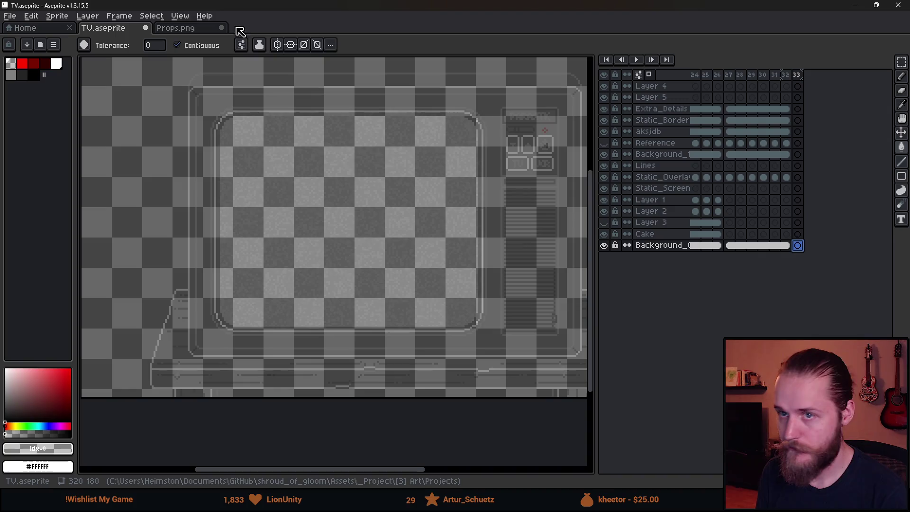
Turn off onion skinning and select Layer 4's cel in frame 33
left_click(179, 16)
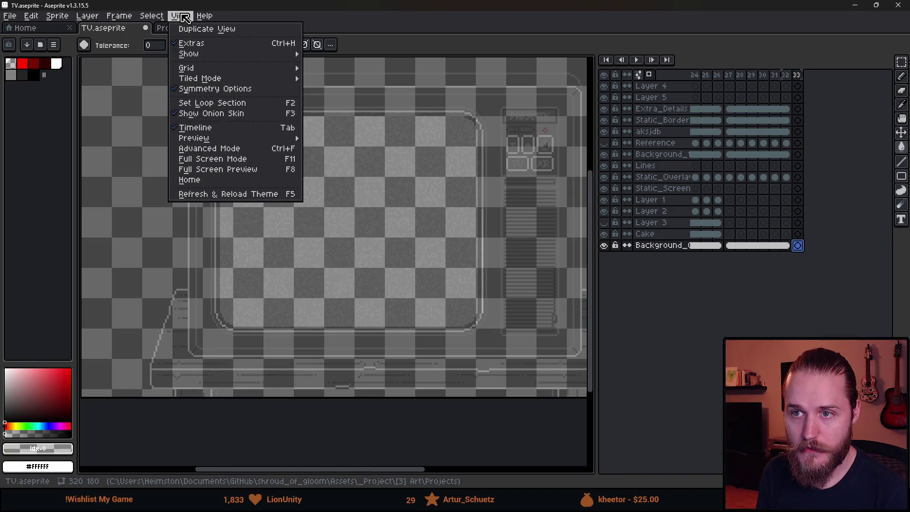
mouse_move(208, 54)
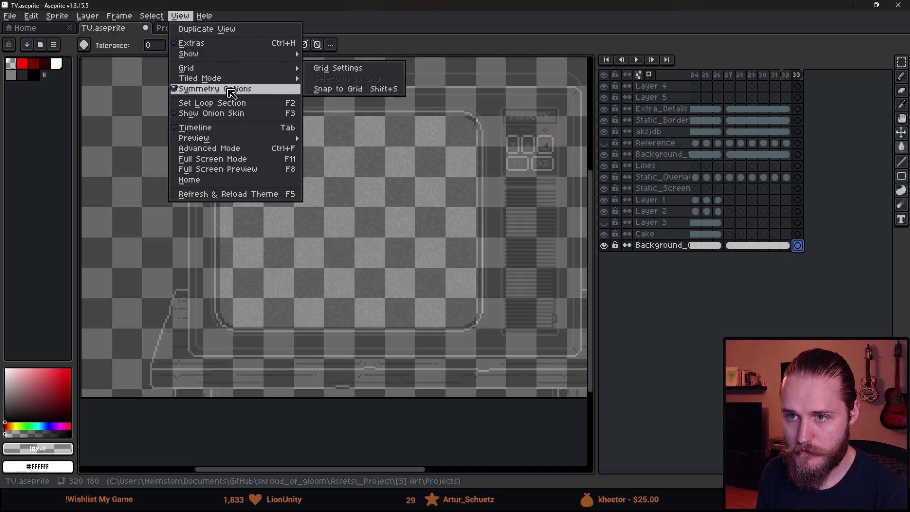
left_click(233, 113)
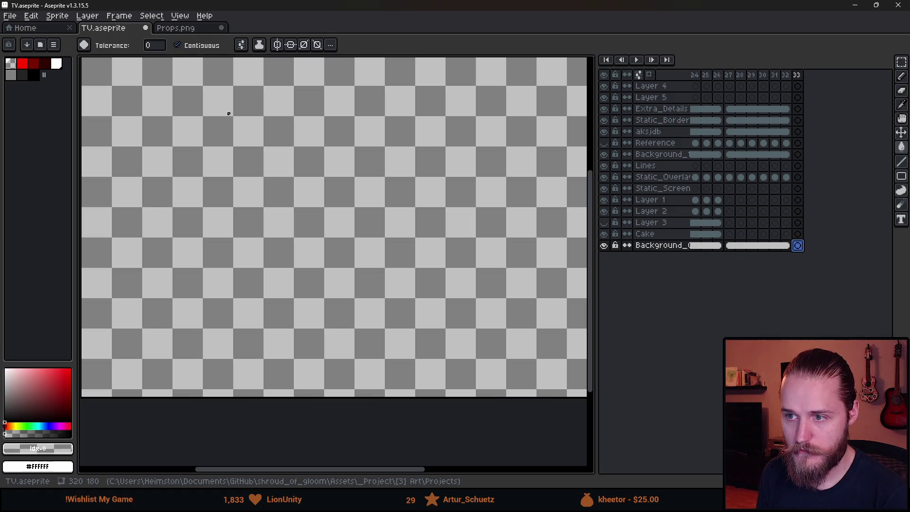
left_click(798, 86)
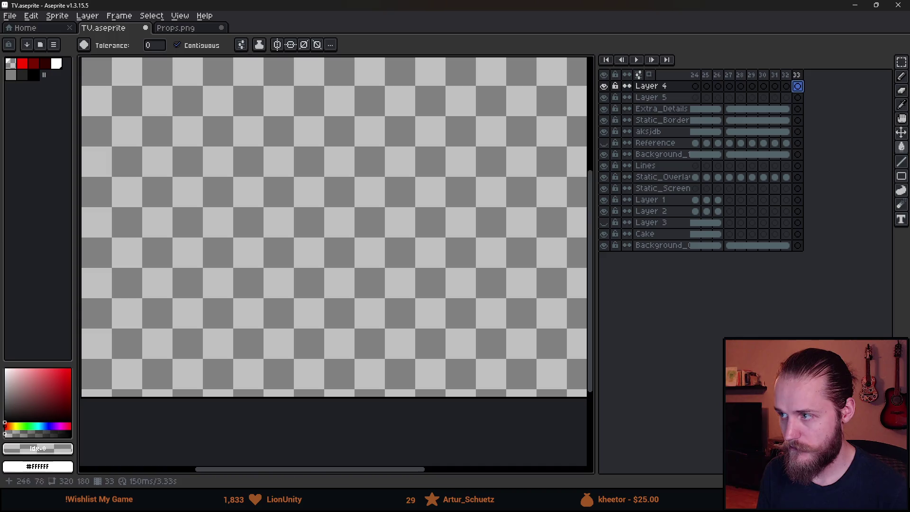
scroll(757, 142, "left", 5)
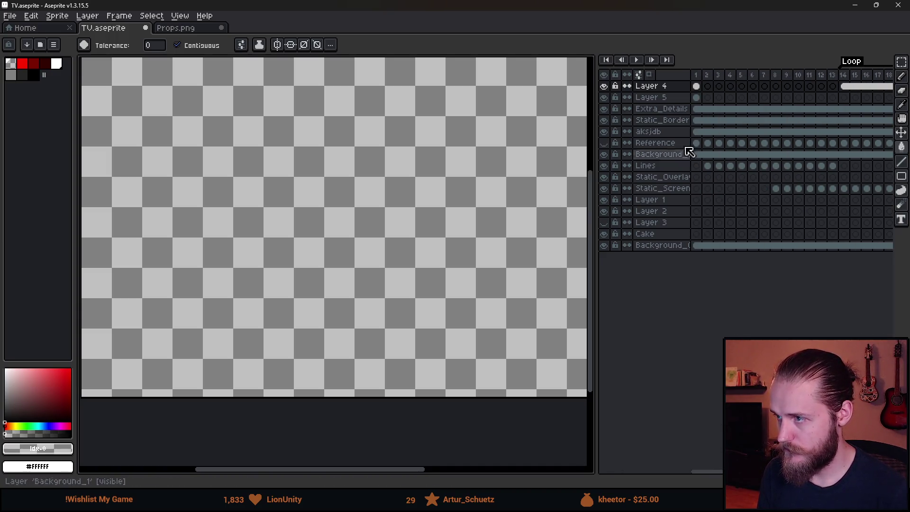
left_click(696, 86)
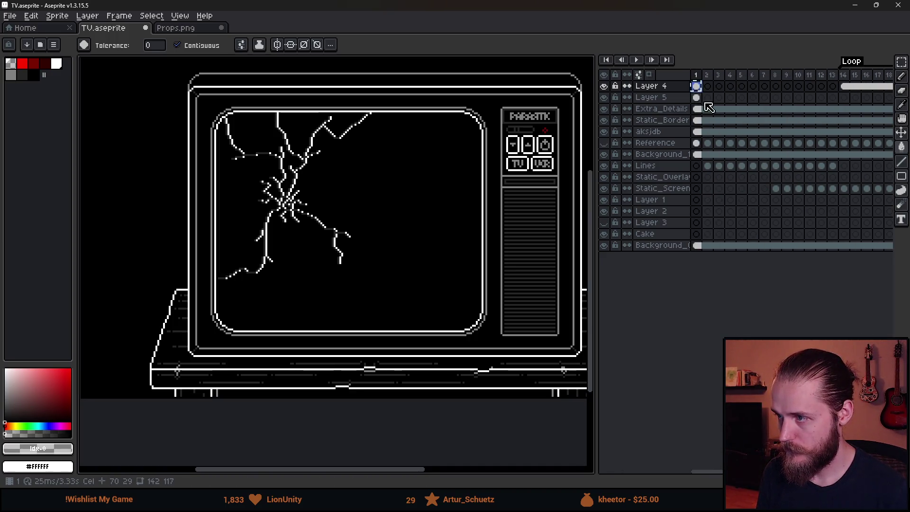
scroll(700, 90, "right", 5)
left_click(785, 87)
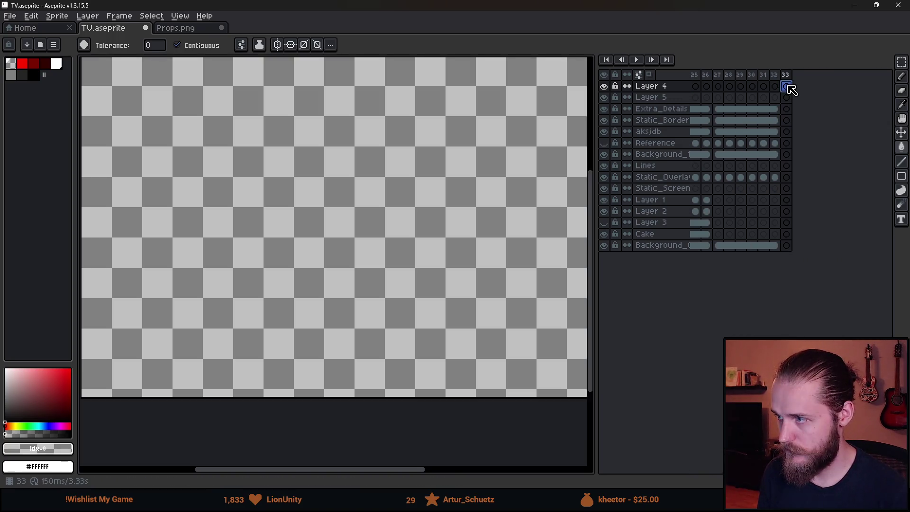
Add frame 34 and delete the crack drawing from Layer 4's frame 33
left_click(785, 75)
key("alt+n")
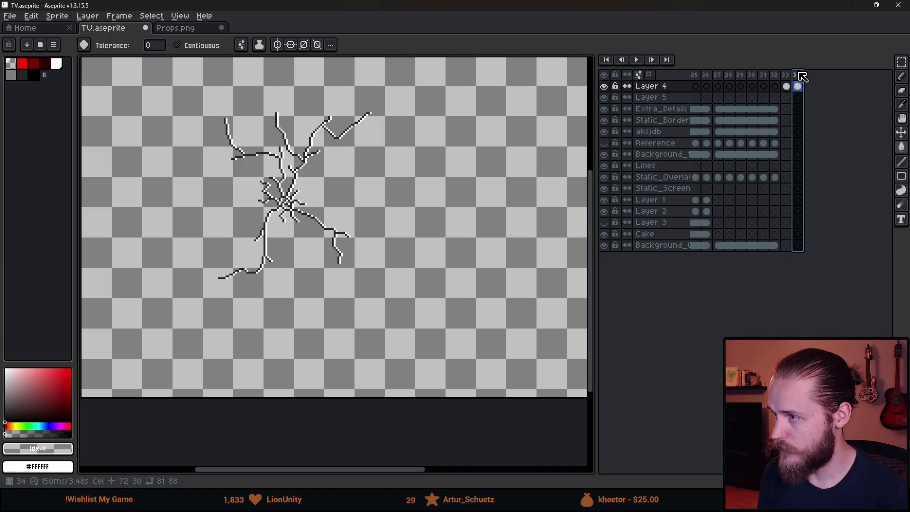
left_click(786, 86)
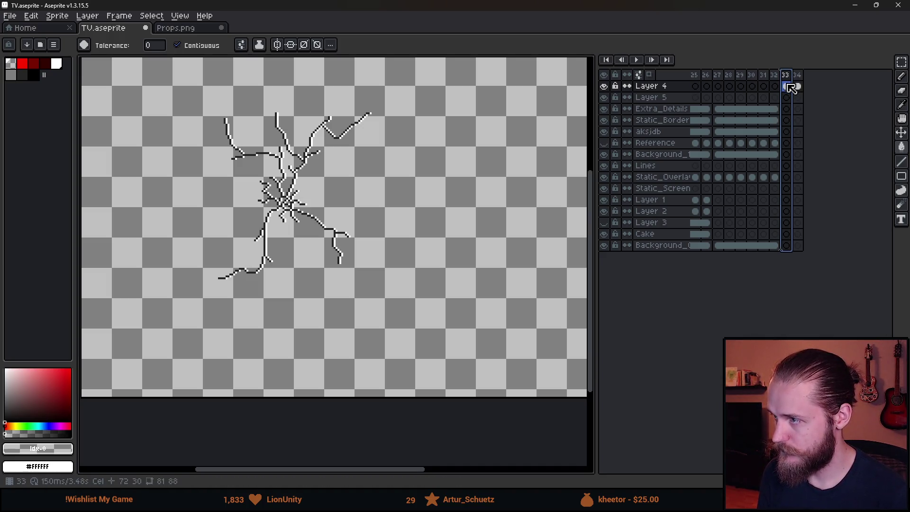
left_click(786, 88)
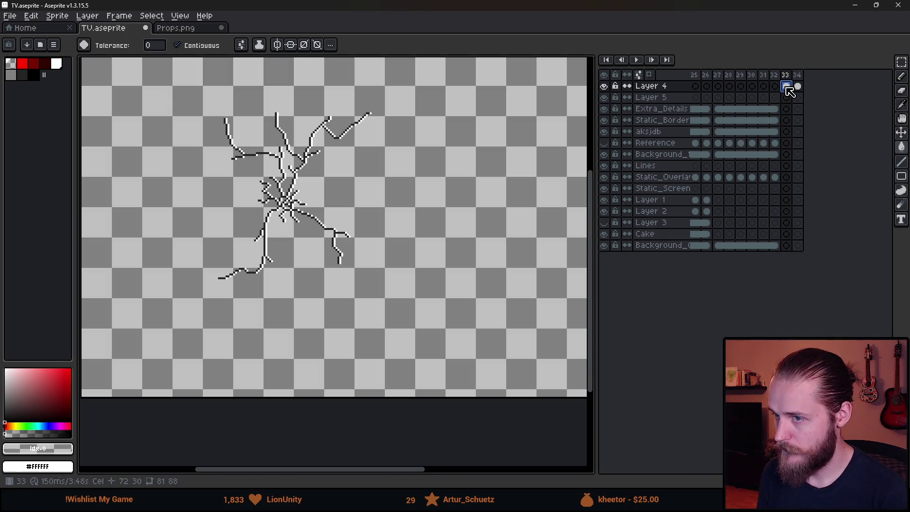
key("Delete")
left_click_drag(739, 470, 655, 479)
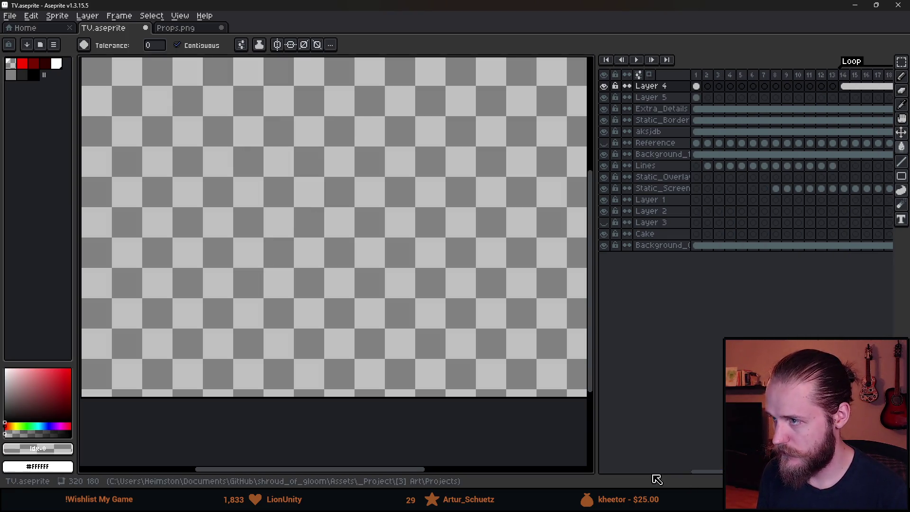
Select and copy the screen outline region from Layer 5's first frame
left_click(697, 98)
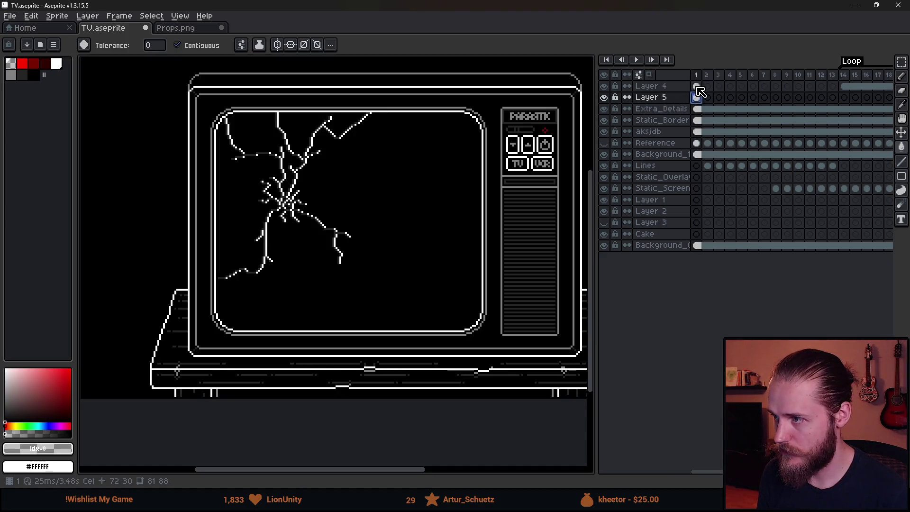
key("m")
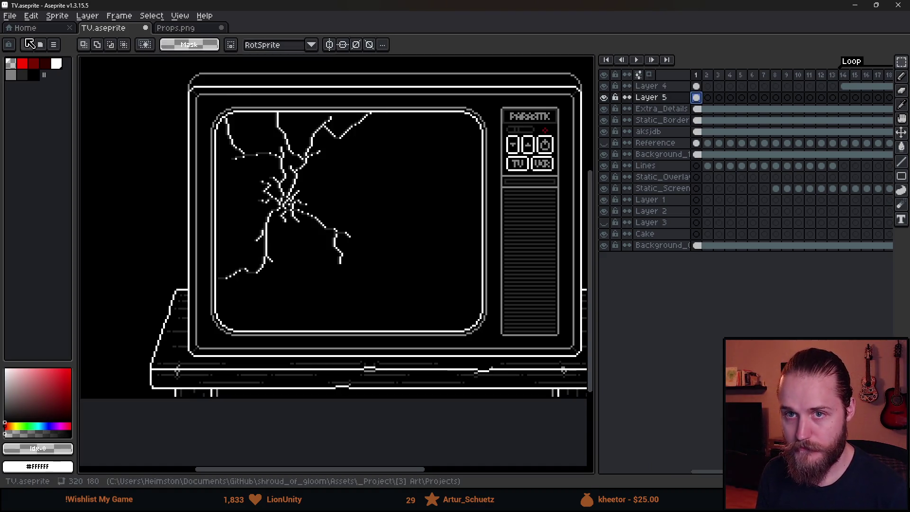
mouse_move(150, 79)
left_mouse_down()
mouse_move(387, 354)
mouse_move(515, 362)
left_mouse_up()
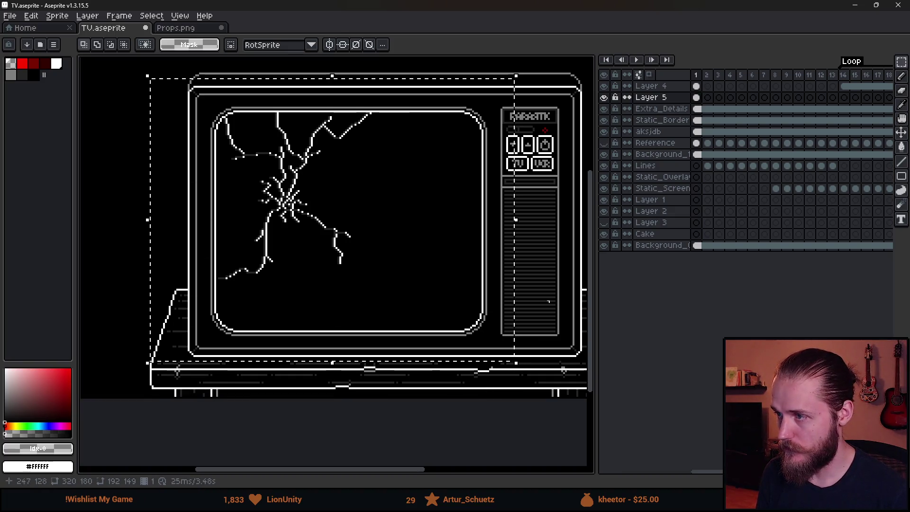
key("Return")
Step between frames 32, 33 and 34 to compare the crack and outline frames
left_click(775, 97)
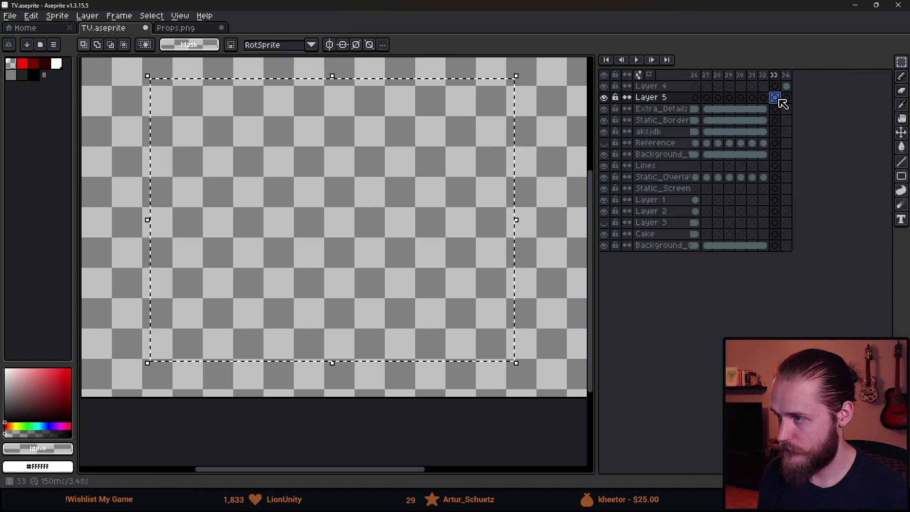
left_click(560, 185)
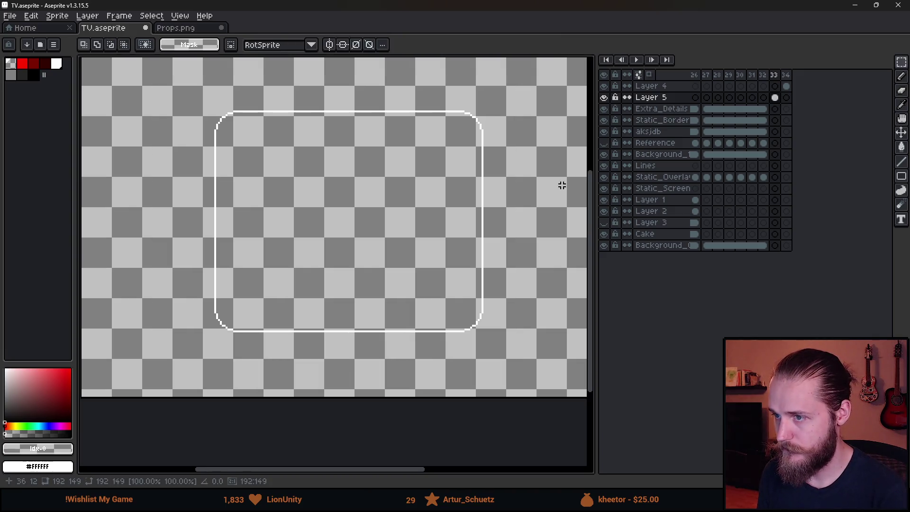
left_click(763, 76)
key("Right")
scroll(474, 199, "down", 1)
scroll(474, 202, "up", 1)
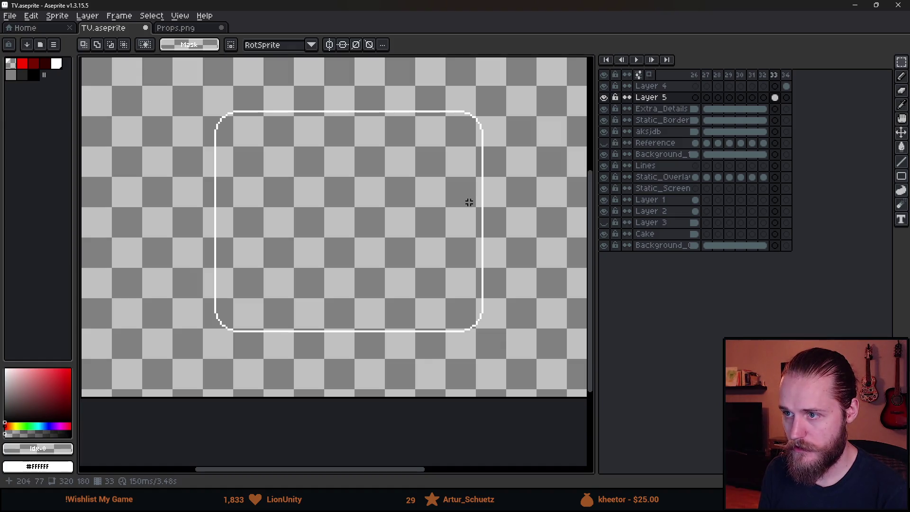
key("Right")
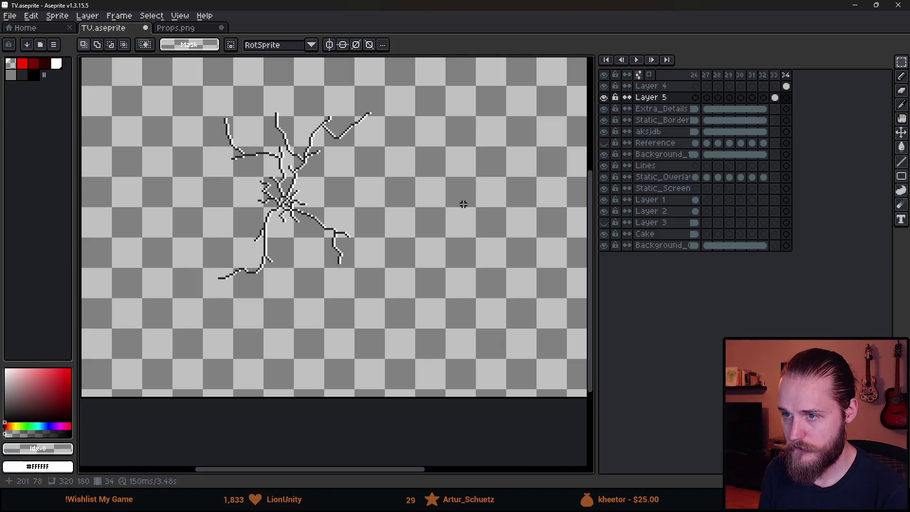
key("Left")
key("Right")
key("Left")
key("Right")
key("Left")
key("Right")
key("Left")
key("Right")
key("Left")
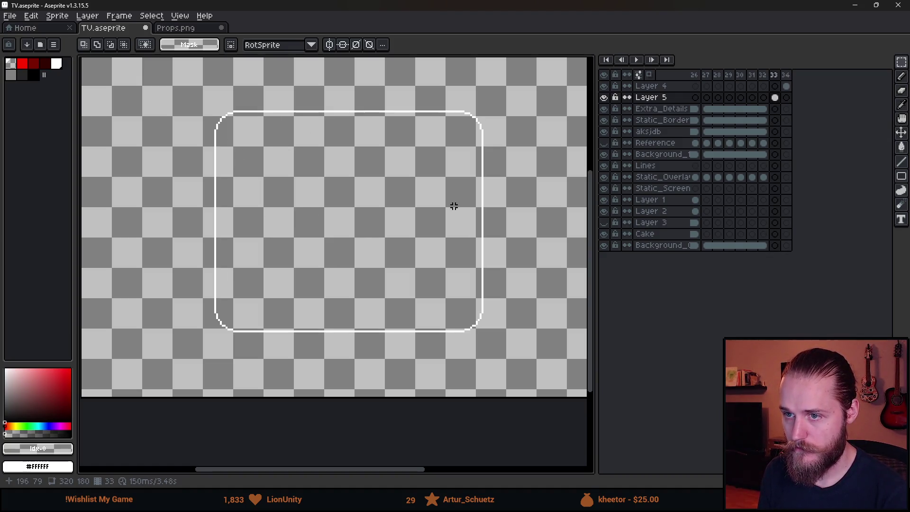
Paste the screen outline into Layer 5's frame 34 and commit it in place
left_click(785, 97)
key("ctrl+v")
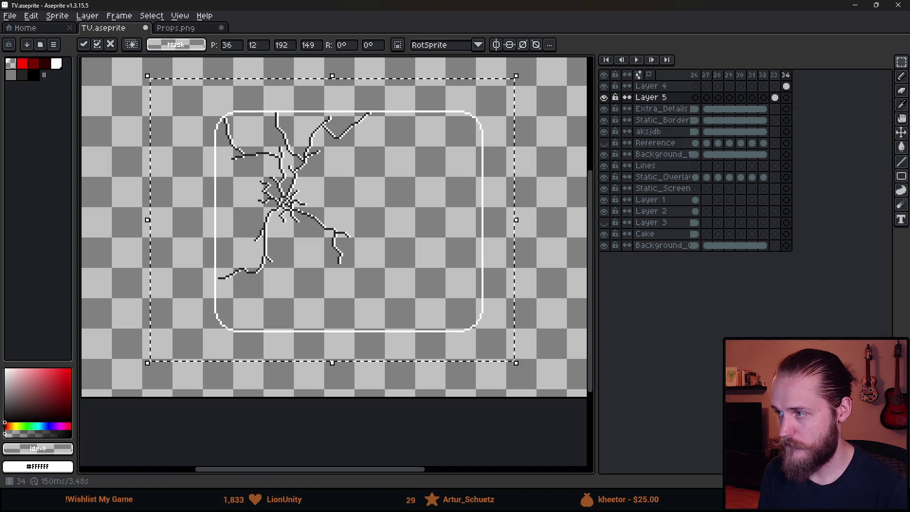
scroll(251, 123, "up", 3)
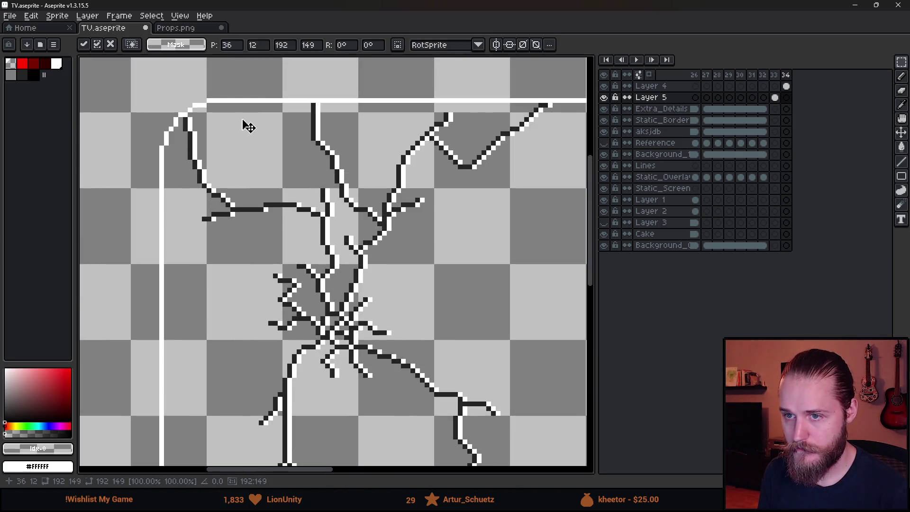
scroll(246, 125, "down", 3)
scroll(245, 132, "up", 2)
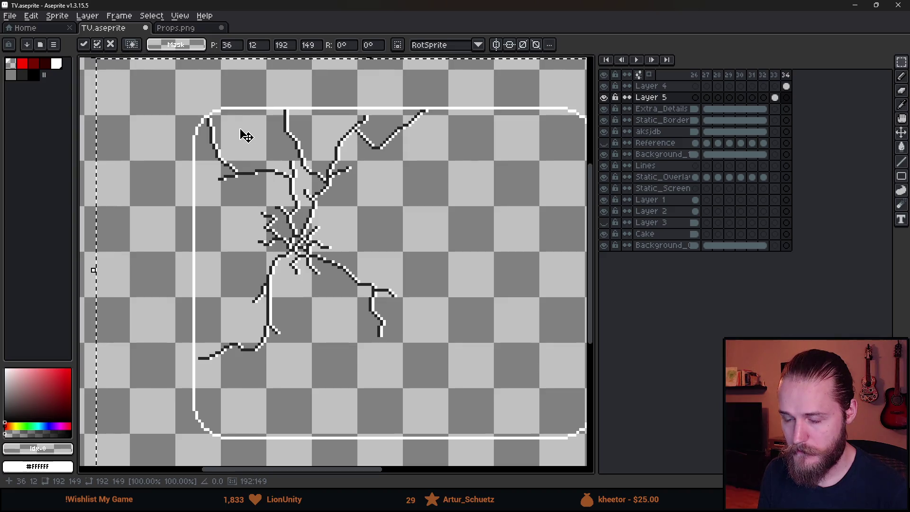
left_click_drag(243, 253, 279, 213)
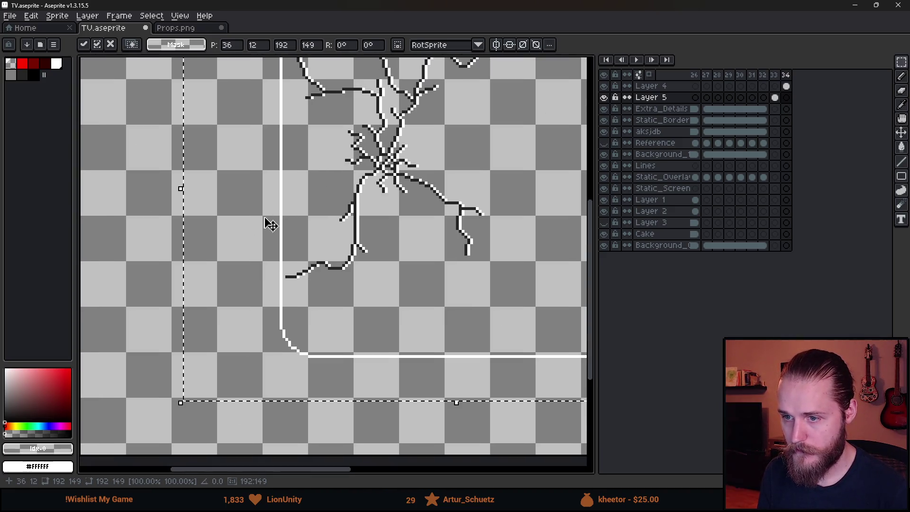
key("ctrl+d")
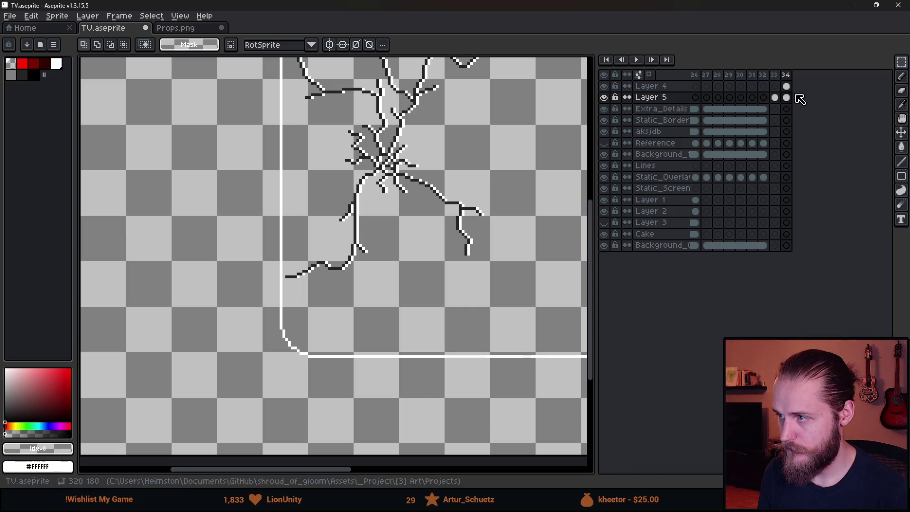
On the crack layer's frame 34, eyedrop the #242424 crack colour
left_click(786, 86)
scroll(290, 282, "up", 6)
key("alt")
left_click(155, 202, "alt")
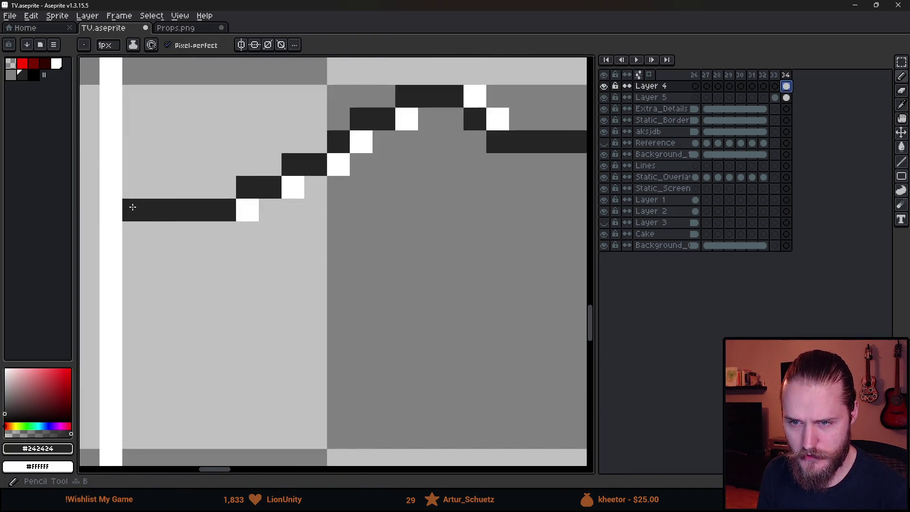
scroll(130, 204, "down", 5)
key("shift+v")
Erase the crack pixels overlapping the screen outline's top border on frame 34
scroll(298, 245, "up", 2)
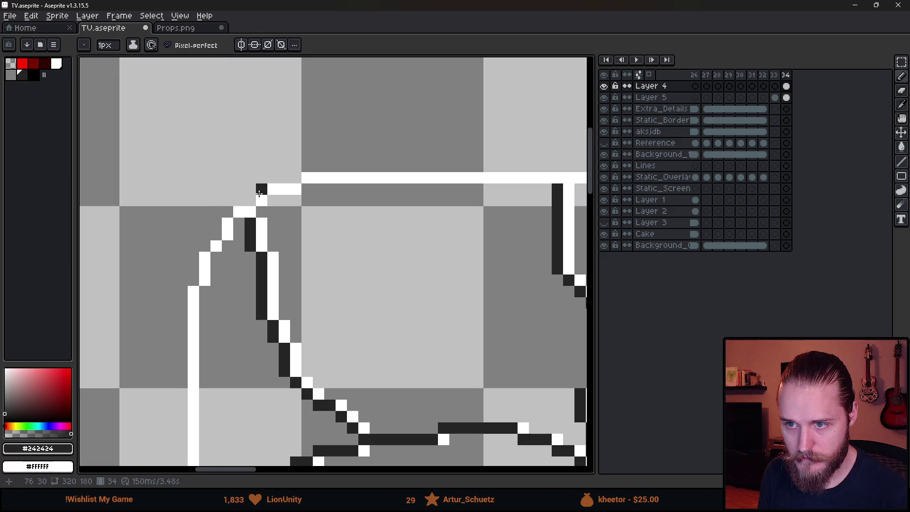
scroll(265, 229, "up", 3)
scroll(333, 262, "down", 1)
scroll(365, 303, "right", 3)
left_click_drag(366, 303, 253, 264)
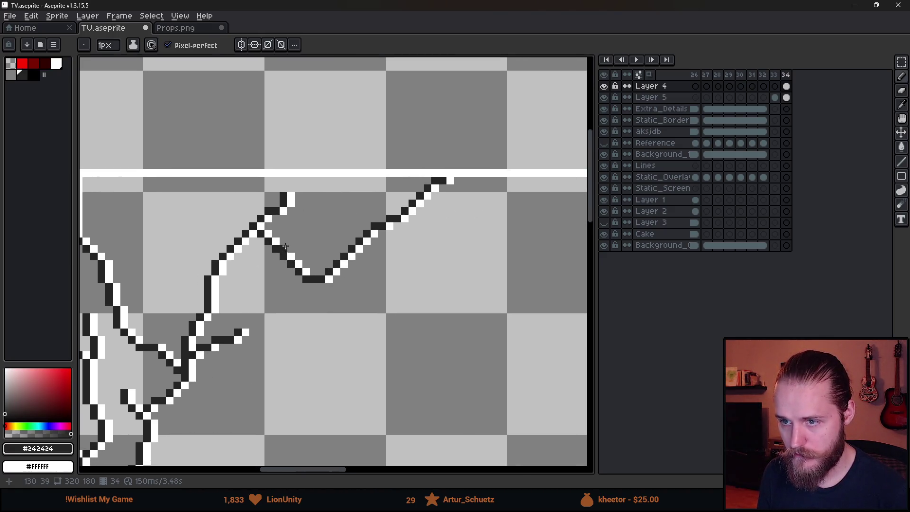
key("e")
left_click_drag(283, 195, 292, 196)
scroll(299, 211, "down", 3)
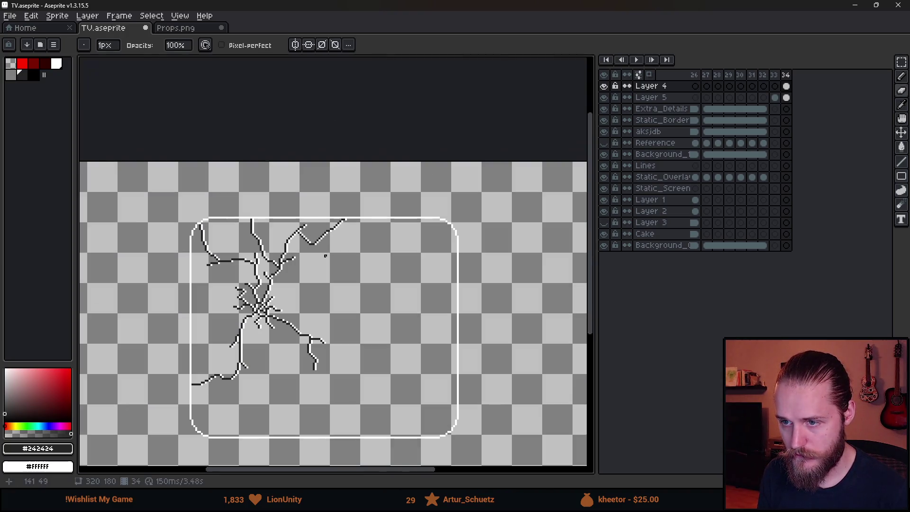
scroll(317, 296, "up", 1)
scroll(280, 303, "up", 1)
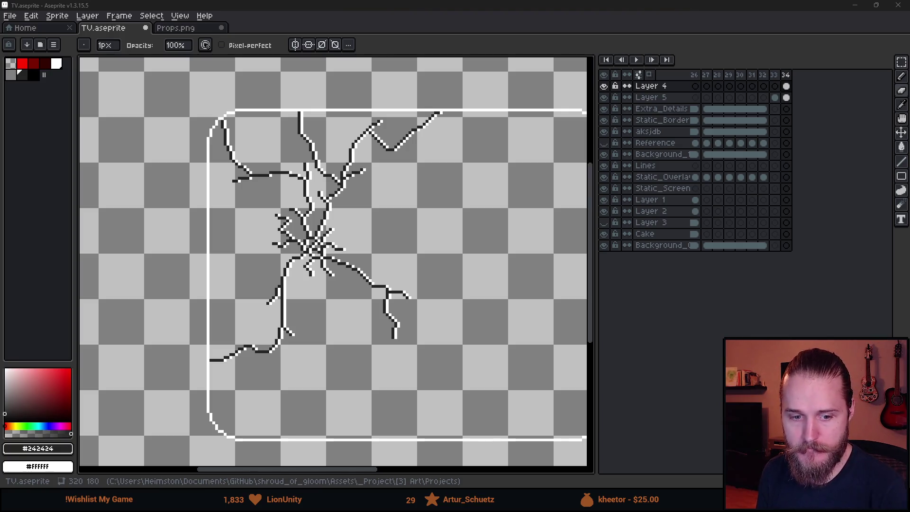
left_click(787, 98)
scroll(404, 240, "down", 2)
scroll(386, 258, "right", 4)
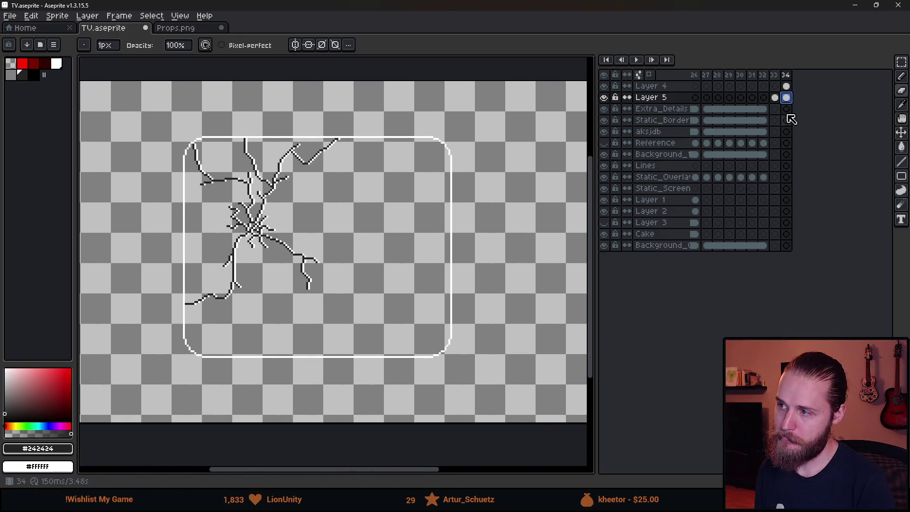
Delete the crack drawing from Layer 4's cel on frame 1 of the TV animation
left_click(775, 97)
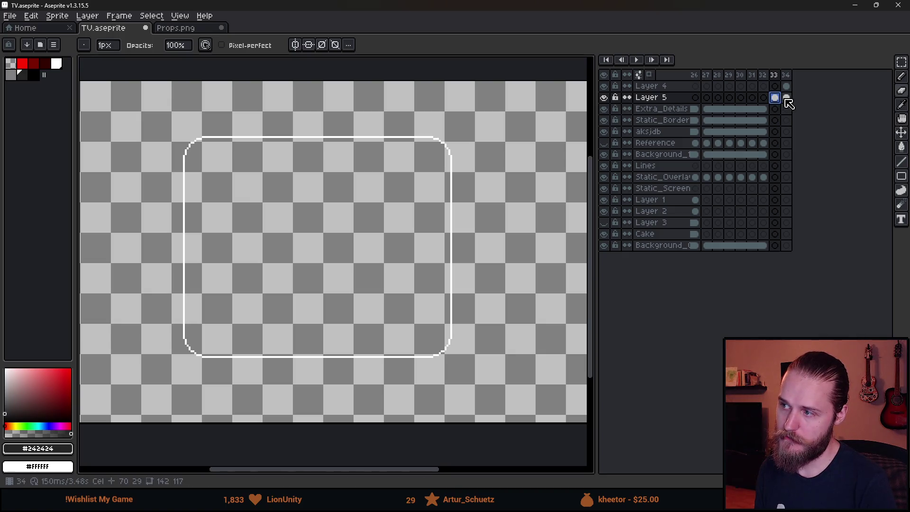
left_click(786, 98)
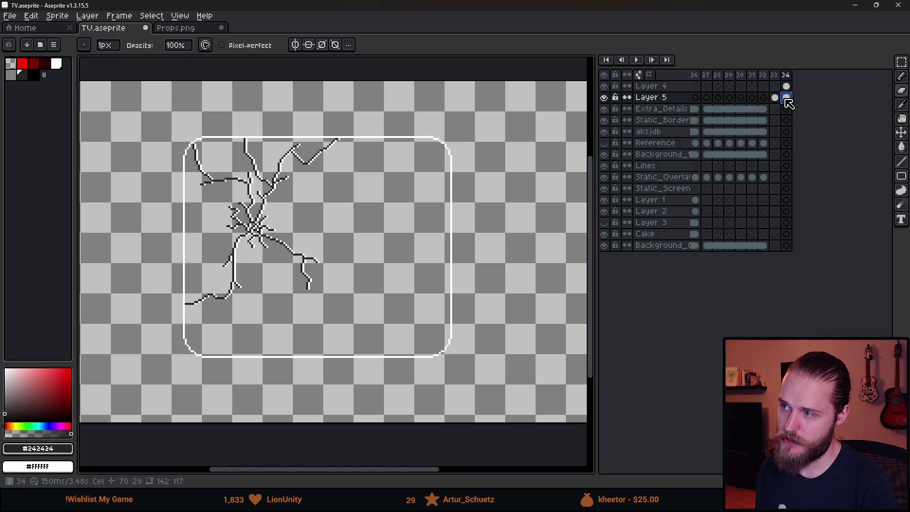
key("Home")
left_click(697, 87)
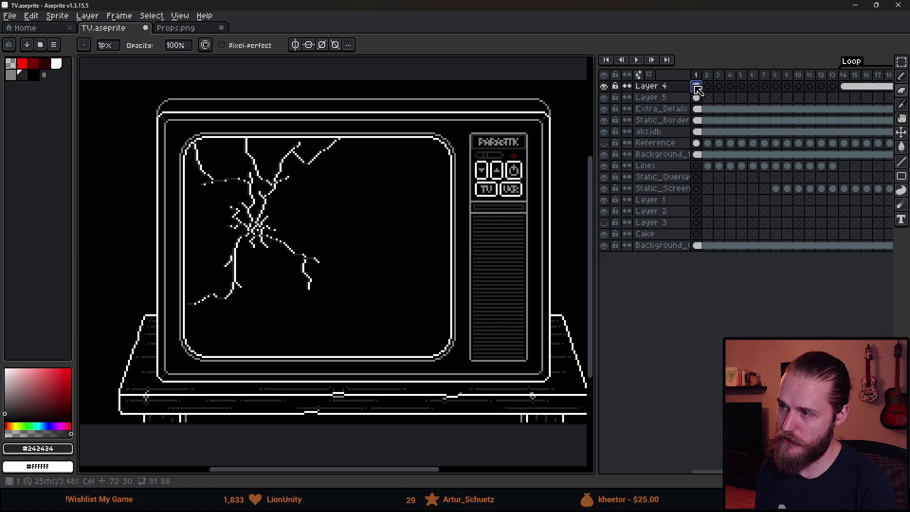
key("Delete")
left_click(696, 98)
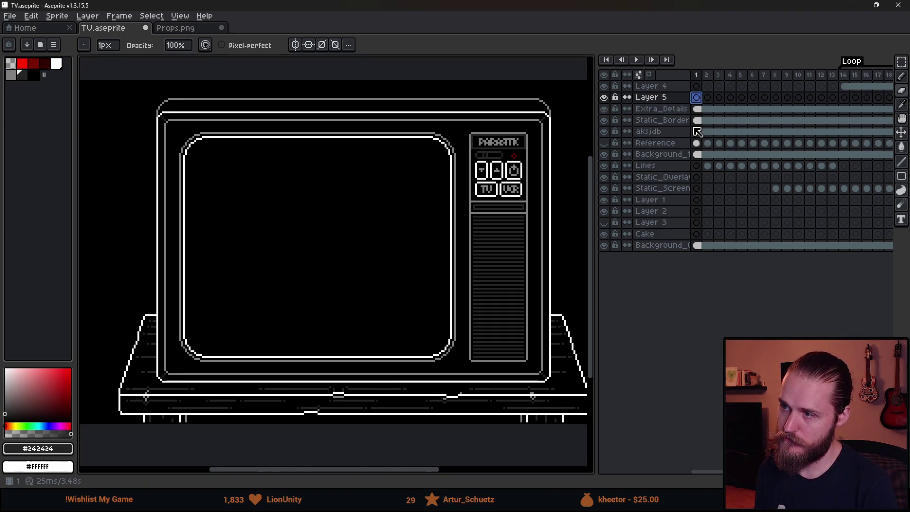
Review the static frames 14 through 20 in the timeline
left_click(845, 87)
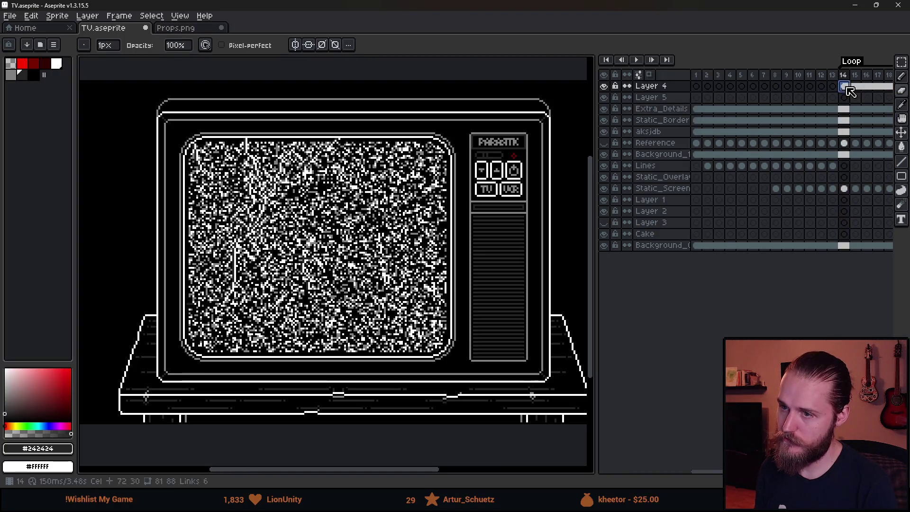
left_click(855, 88)
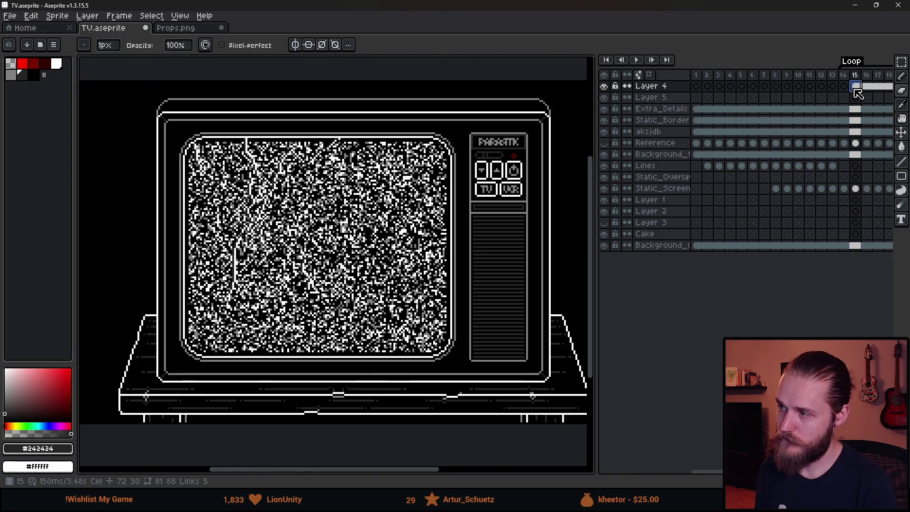
left_click_drag(708, 471, 739, 472)
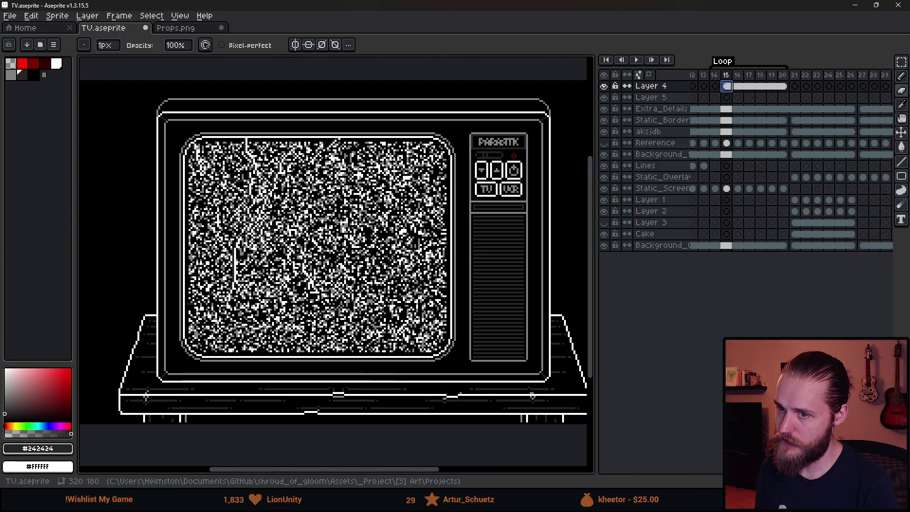
left_click(738, 86)
left_click(749, 86)
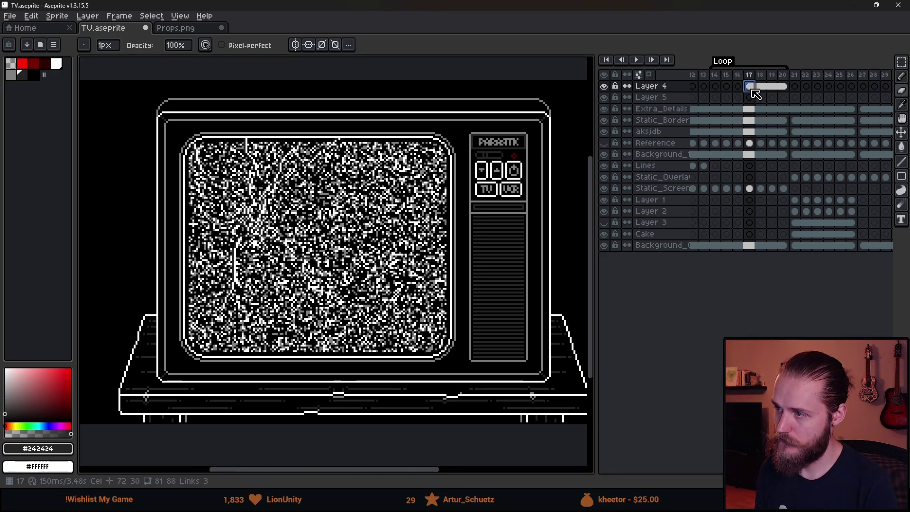
left_click(759, 86)
left_click(771, 87)
left_click(782, 86)
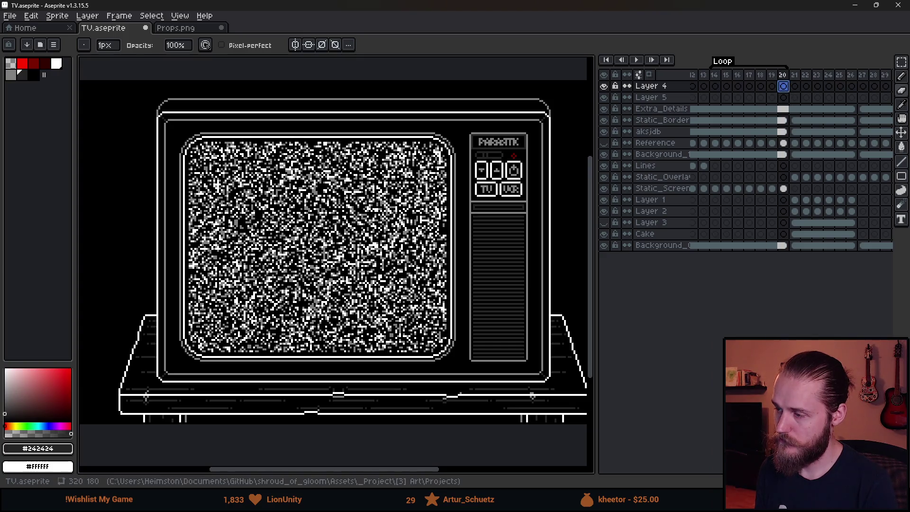
left_click_drag(706, 471, 800, 471)
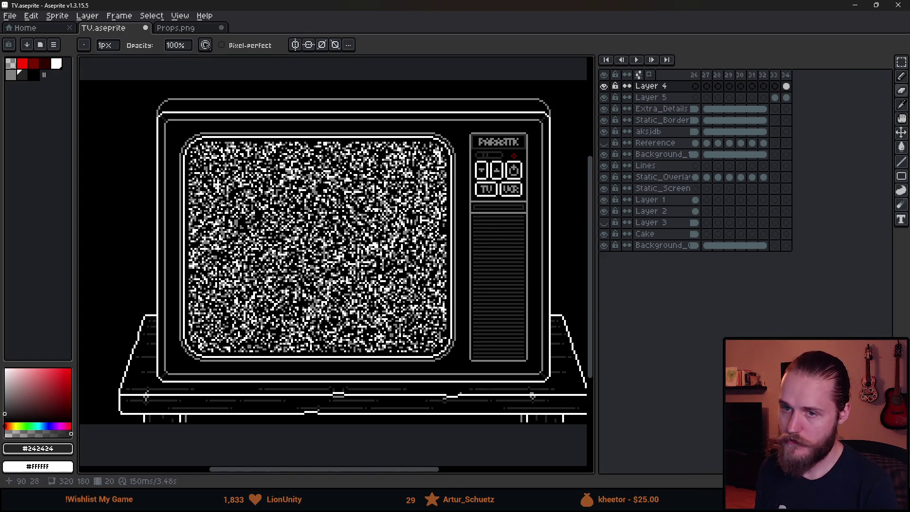
left_click(9, 15)
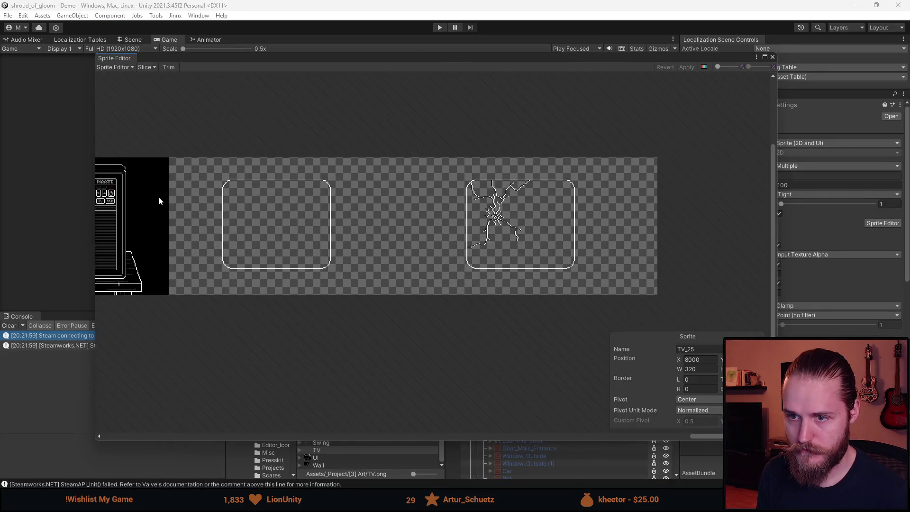
Draw a new sprite rectangle and fit it to the TV screen outline
scroll(172, 143, "up", 5)
mouse_move(172, 140)
left_mouse_down()
mouse_move(257, 317)
mouse_move(546, 443)
mouse_move(530, 420)
left_mouse_up()
left_click_drag(245, 261, 349, 288)
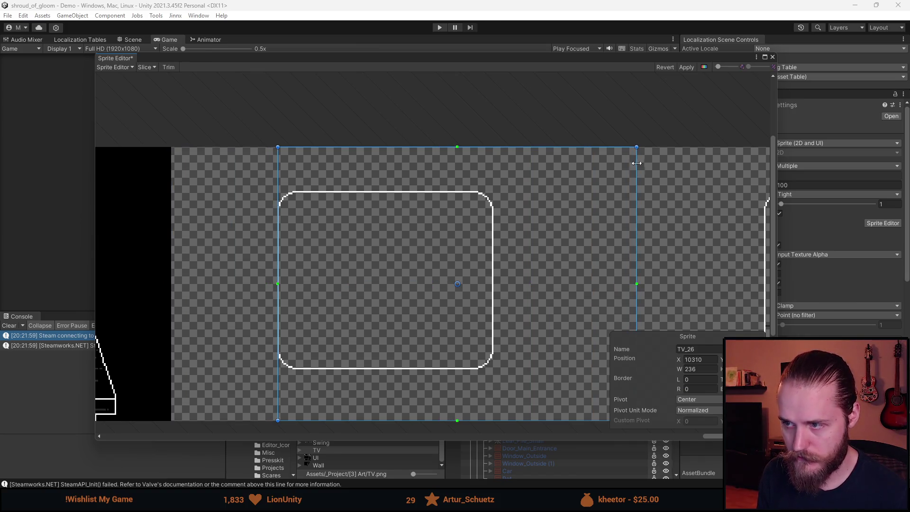
left_click_drag(636, 147, 492, 191)
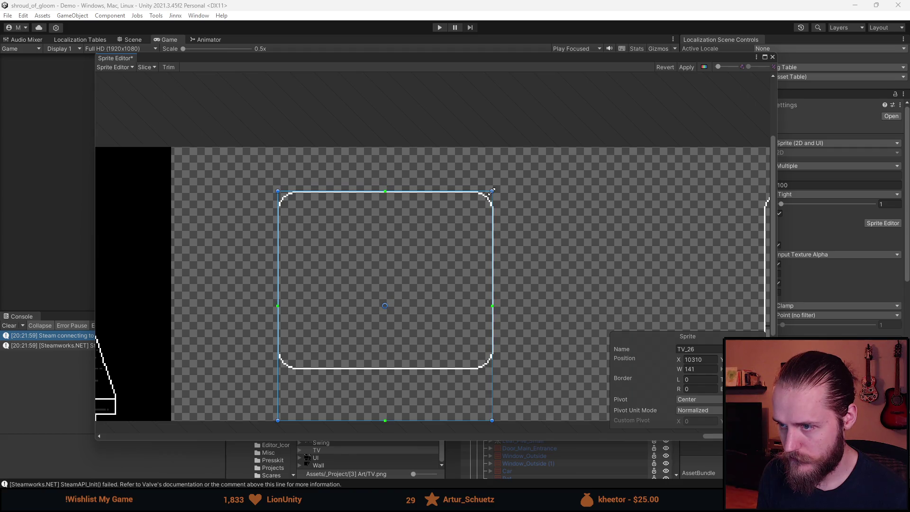
scroll(448, 374, "up", 3)
left_click_drag(449, 372, 467, 303)
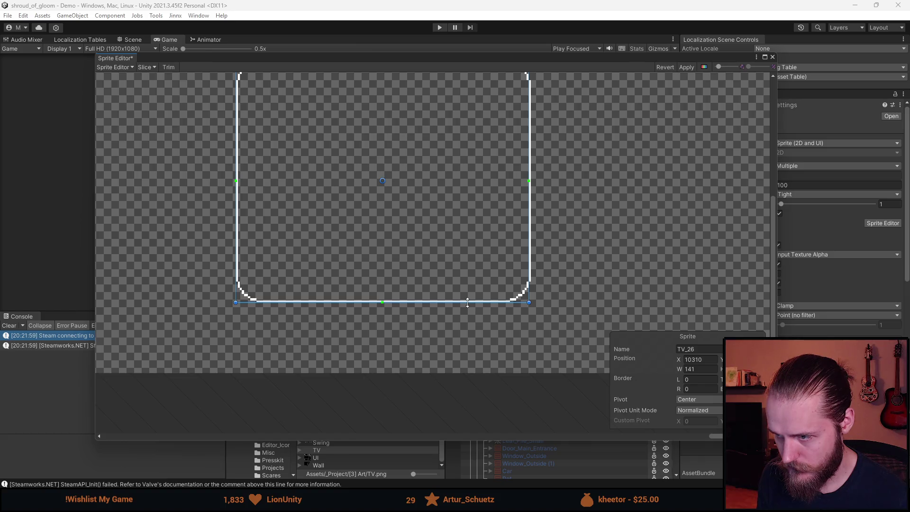
scroll(466, 296, "down", 3)
scroll(474, 259, "up", 3)
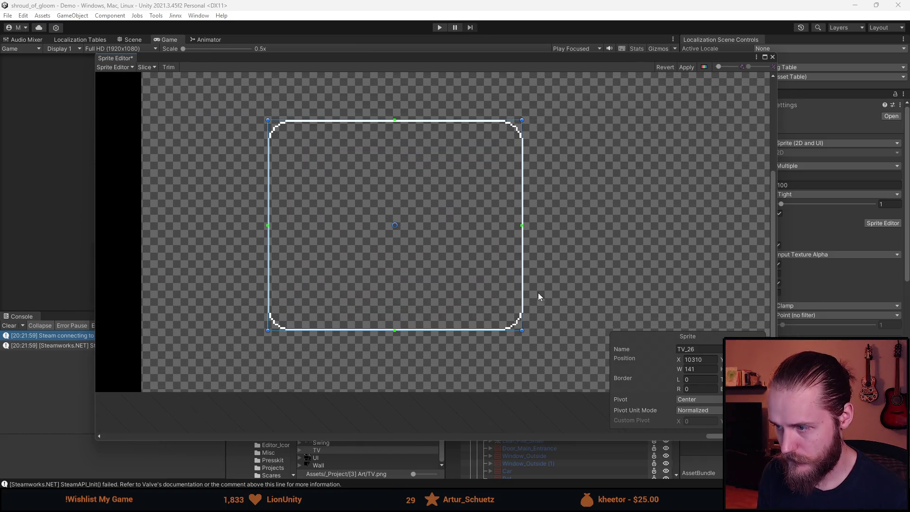
mouse_move(573, 251)
left_mouse_down()
mouse_move(142, 232)
mouse_move(290, 89)
left_mouse_up()
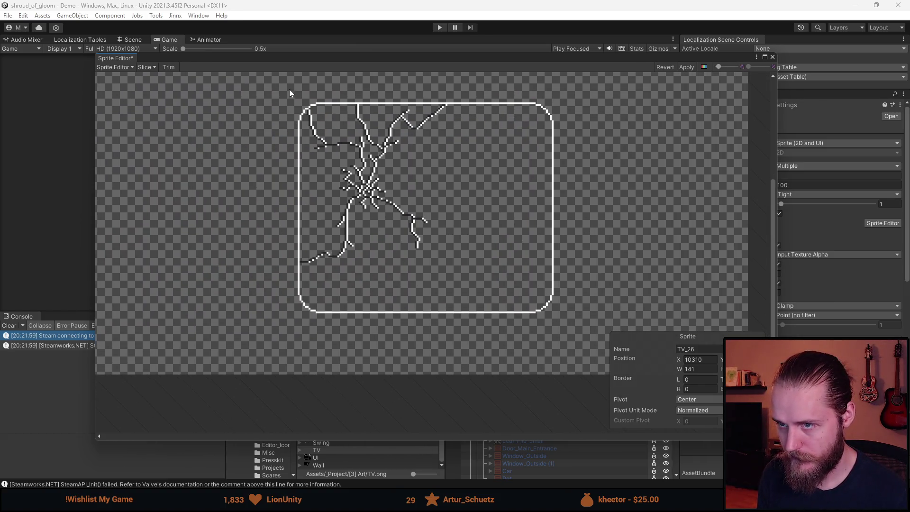
left_click_drag(270, 135, 606, 171)
Line up the cracked TV_27 slice with its art and widen it to 142 pixels
left_click(720, 269)
left_click_drag(720, 270, 792, 261)
left_click_drag(672, 264, 533, 205)
scroll(540, 261, "up", 3)
scroll(559, 342, "up", 2)
left_click_drag(567, 357, 571, 362)
Widen the plain TV_26 slice to 142 pixels to match TV_27
scroll(450, 354, "down", 5)
scroll(409, 311, "up", 6)
left_click(473, 334)
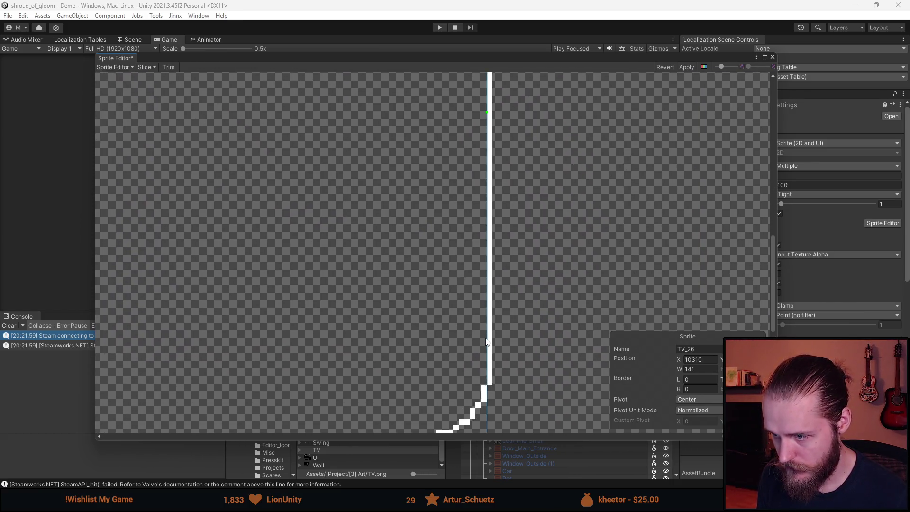
left_click_drag(486, 338, 491, 338)
scroll(488, 338, "down", 6)
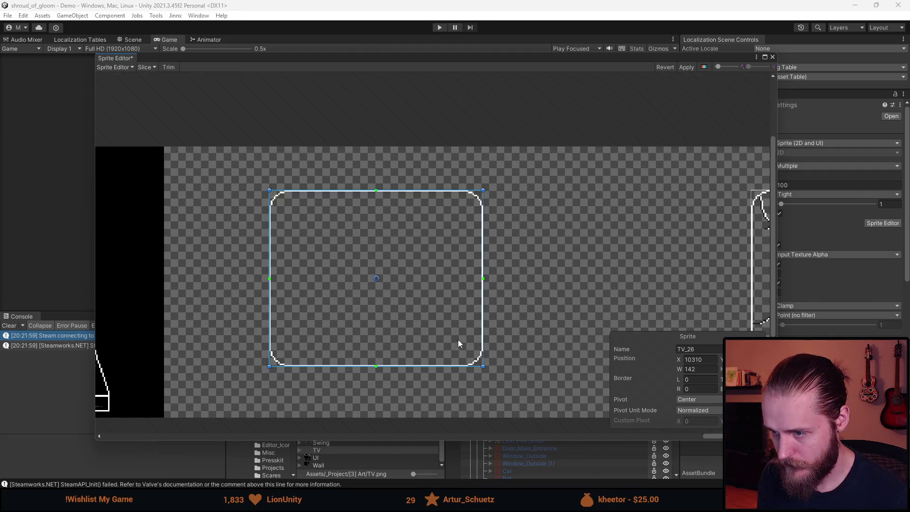
left_click_drag(387, 321, 207, 297)
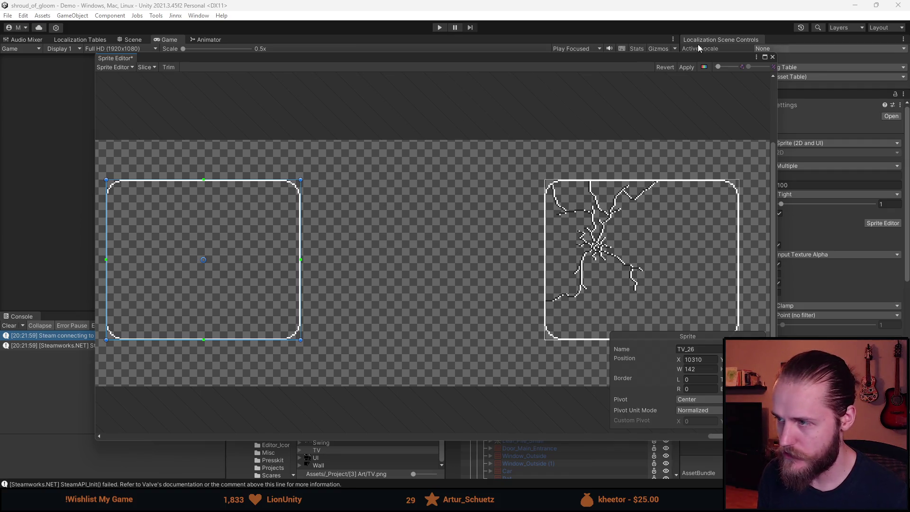
Apply the TV sheet slicing, close the Sprite Editor and return to Aseprite
left_click(688, 69)
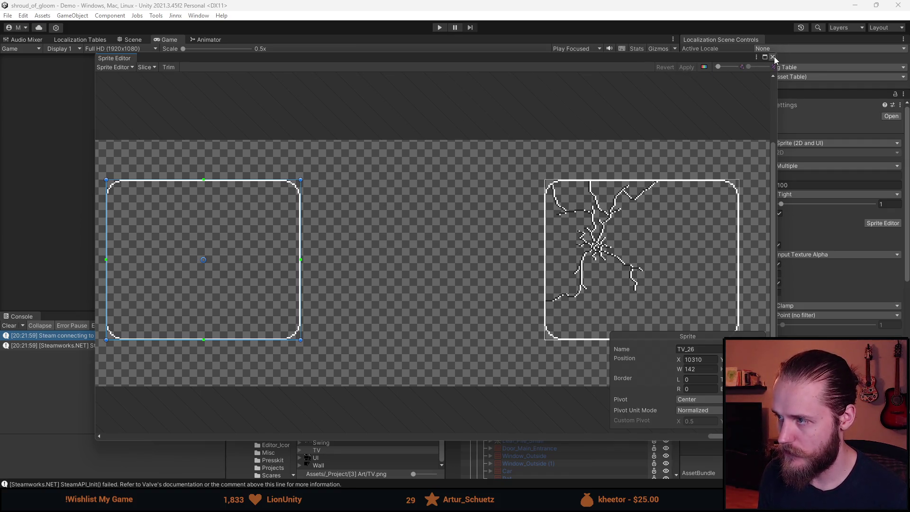
left_click(773, 57)
left_click(335, 326)
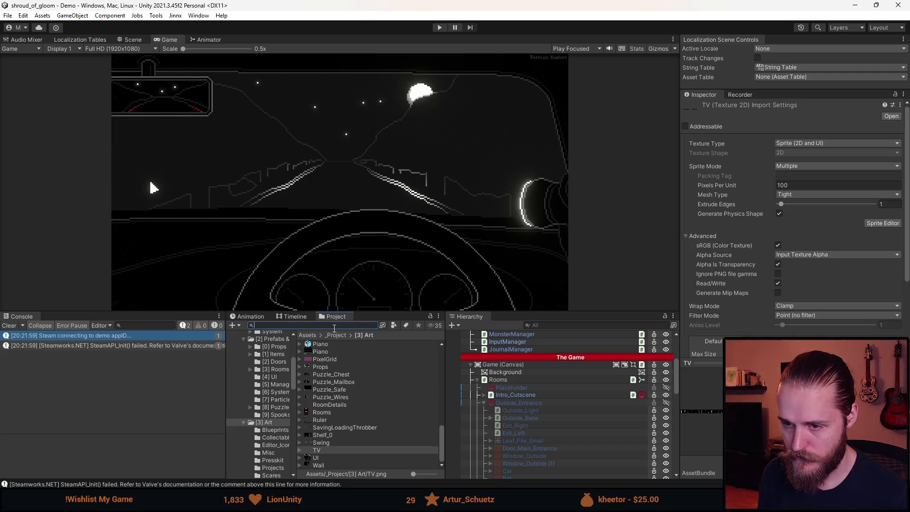
key("alt+Tab")
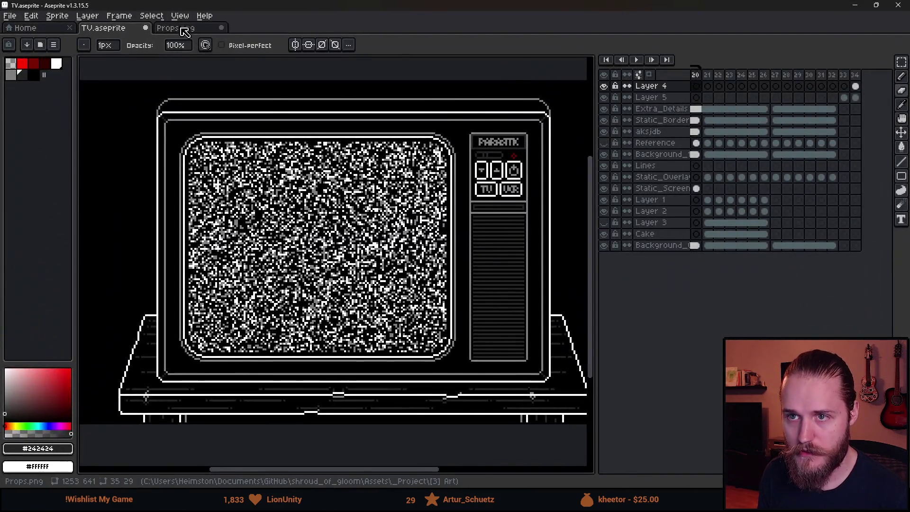
Open the Props.png sheet, make Layer 1 active and clear the selection
left_click(175, 28)
key("m")
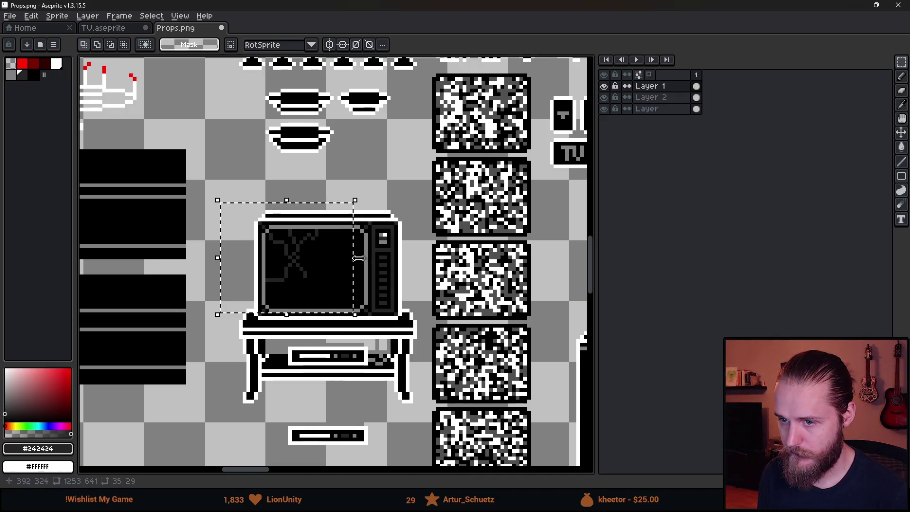
left_click(651, 87)
key("ctrl+d")
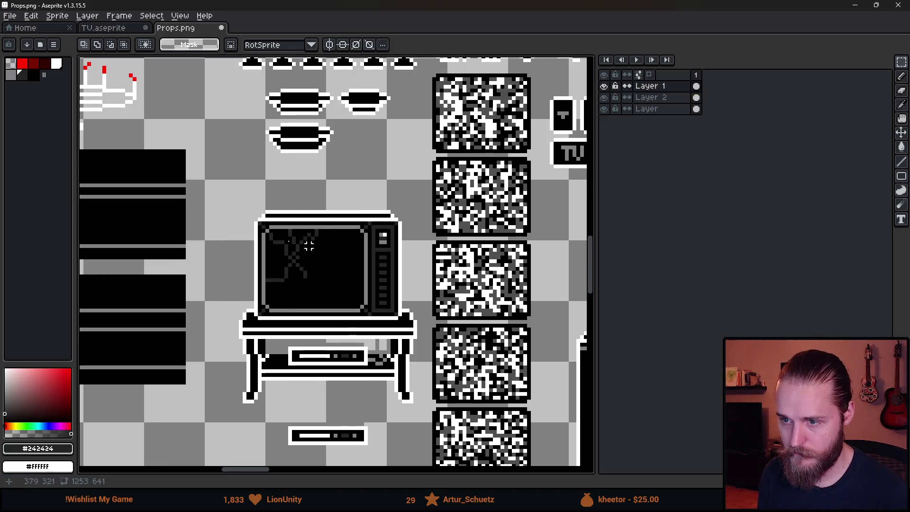
scroll(278, 285, "up", 4)
Try a grey pencil line under the TV screen border, then undo it
left_click(270, 246, "alt")
left_click_drag(270, 246, 240, 193)
key("b")
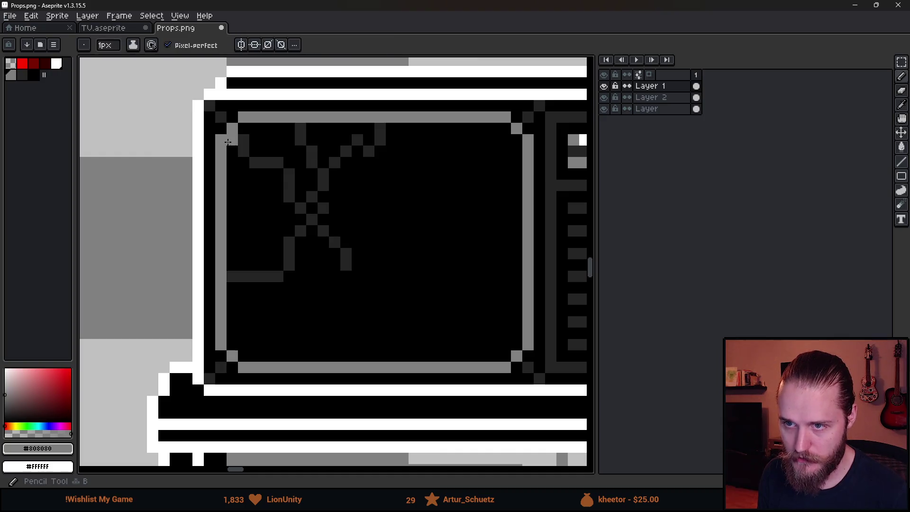
left_click_drag(317, 378, 414, 373)
key("ctrl+z")
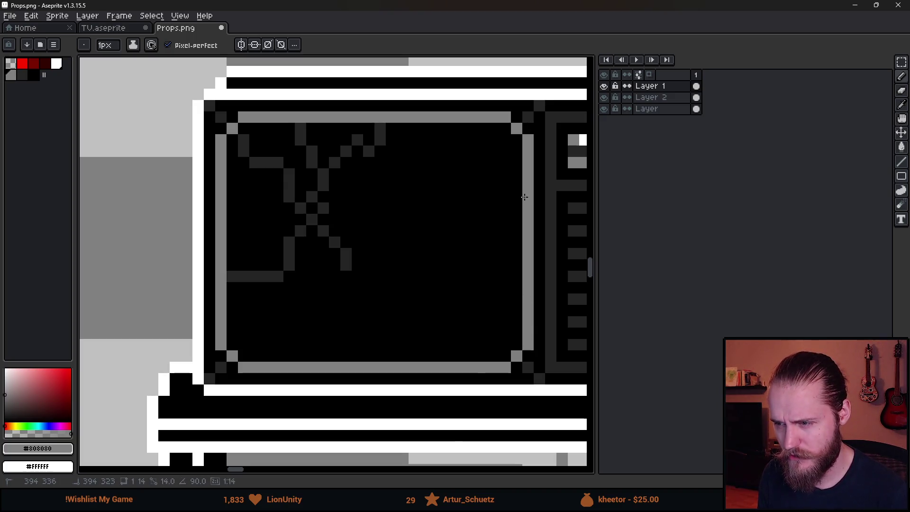
Marquee-select the crack pixels around the TV
scroll(507, 118, "down", 1)
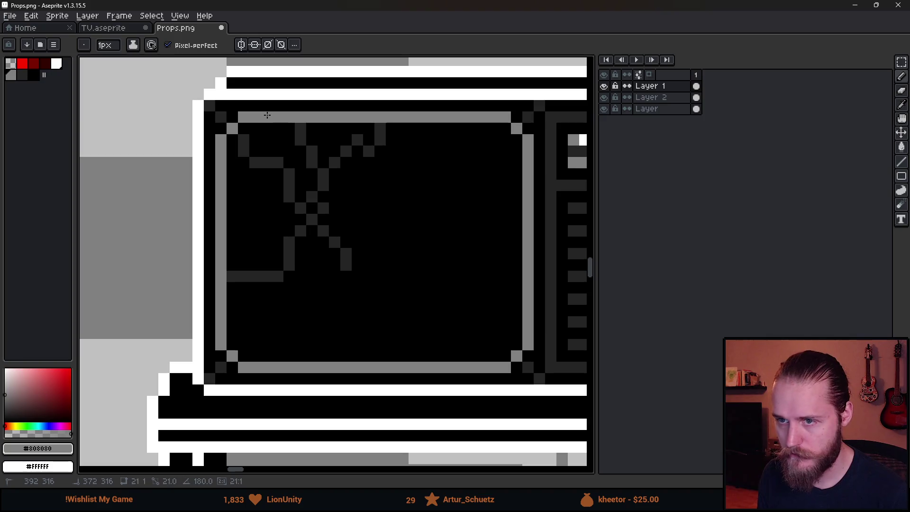
scroll(462, 162, "down", 1)
scroll(462, 162, "down", 1)
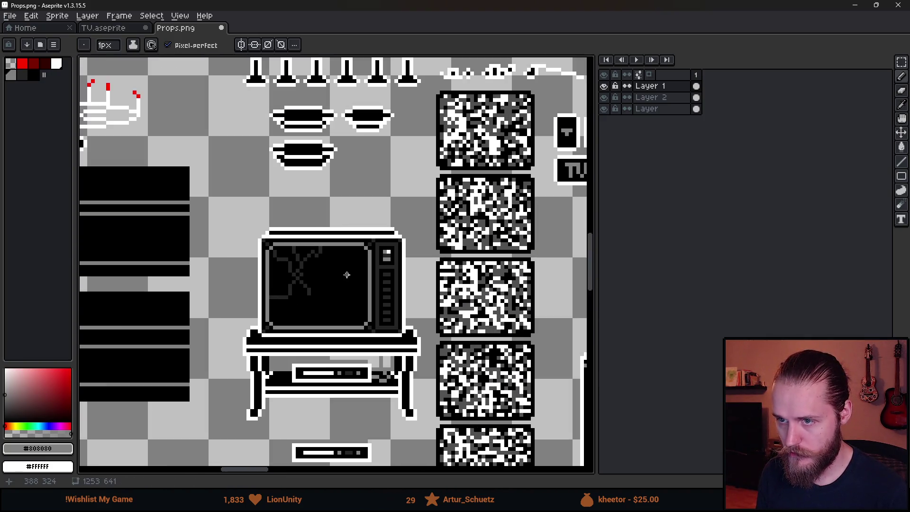
scroll(305, 266, "down", 1)
key("m")
left_click_drag(276, 230, 393, 330)
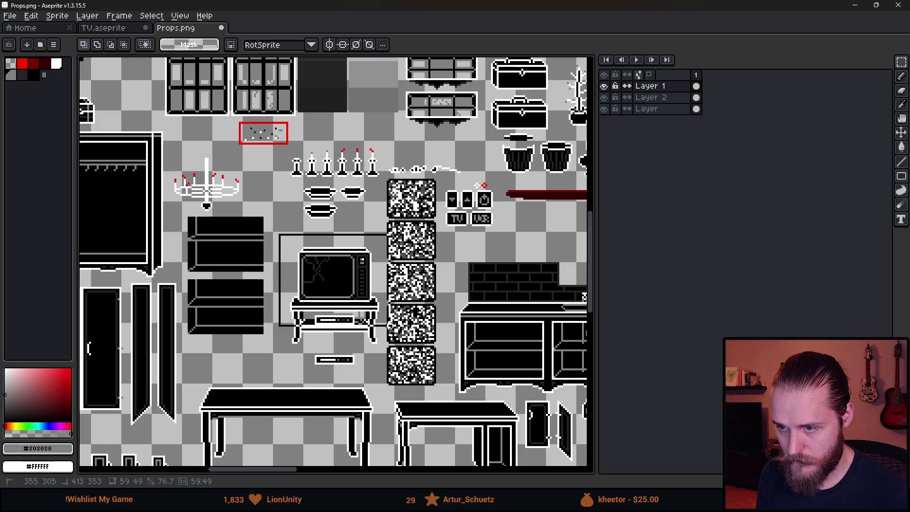
Move the selected crack pixels to the empty spot below the round fans
mouse_move(352, 300)
left_mouse_down()
mouse_move(313, 265)
mouse_move(377, 395)
mouse_move(358, 355)
mouse_move(403, 280)
mouse_move(382, 201)
left_mouse_up()
mouse_move(351, 171)
left_mouse_down()
mouse_move(432, 312)
mouse_move(453, 372)
left_mouse_up()
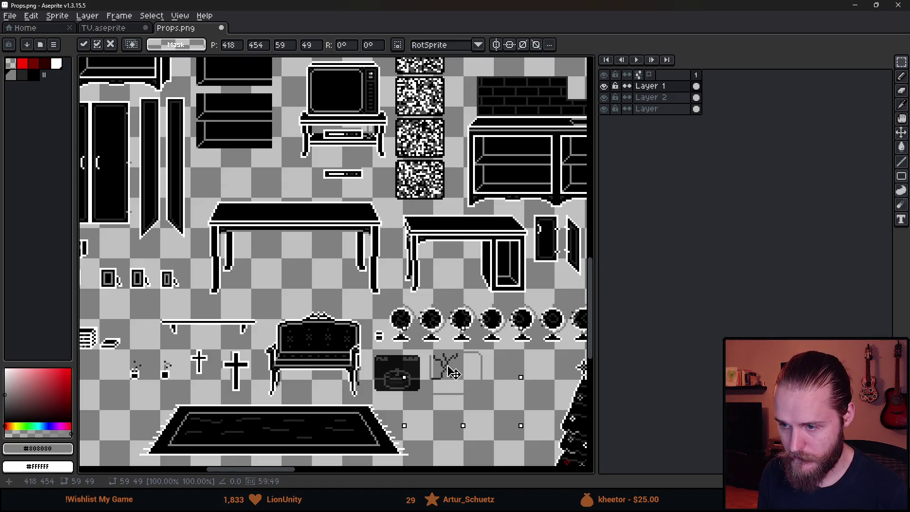
left_click(371, 363)
scroll(438, 364, "up", 4)
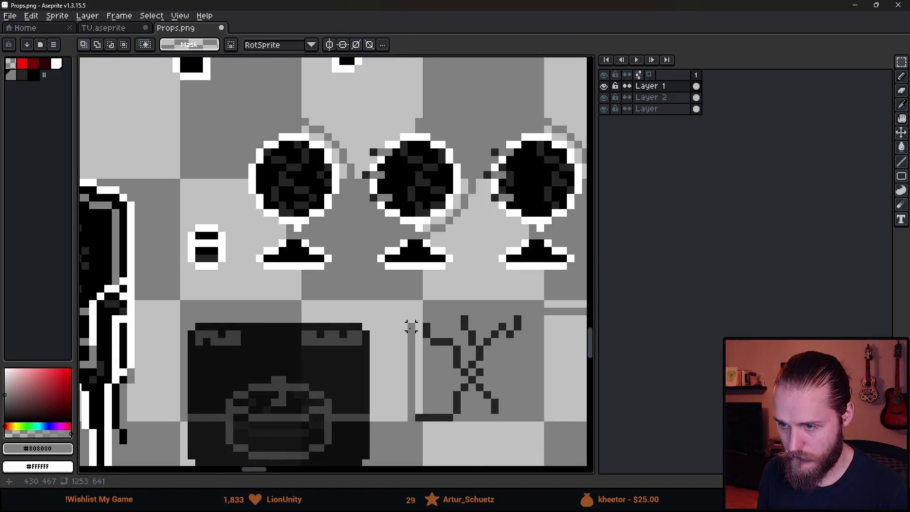
Check Layer 2 by toggling its visibility, make it active, and return to Unity
key("b")
scroll(410, 327, "down", 3)
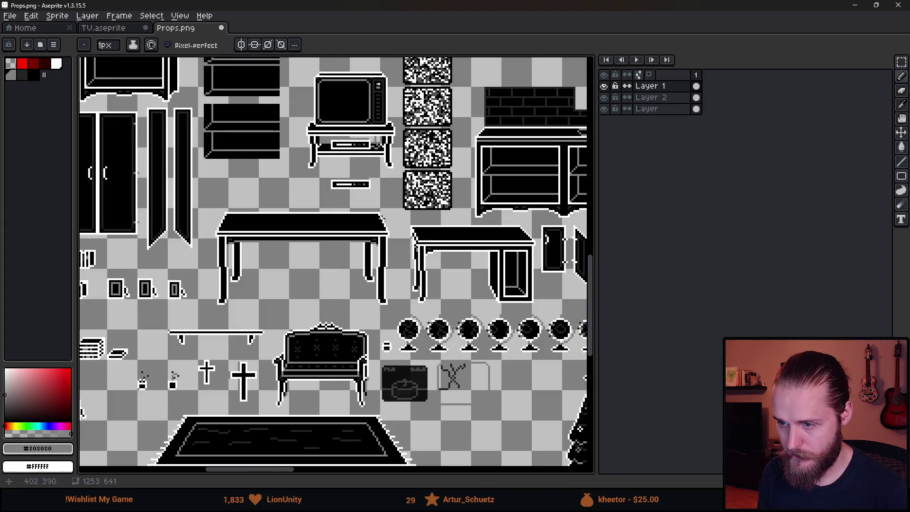
scroll(332, 260, "up", 5)
left_click(604, 98)
left_click(604, 98)
left_click(644, 97)
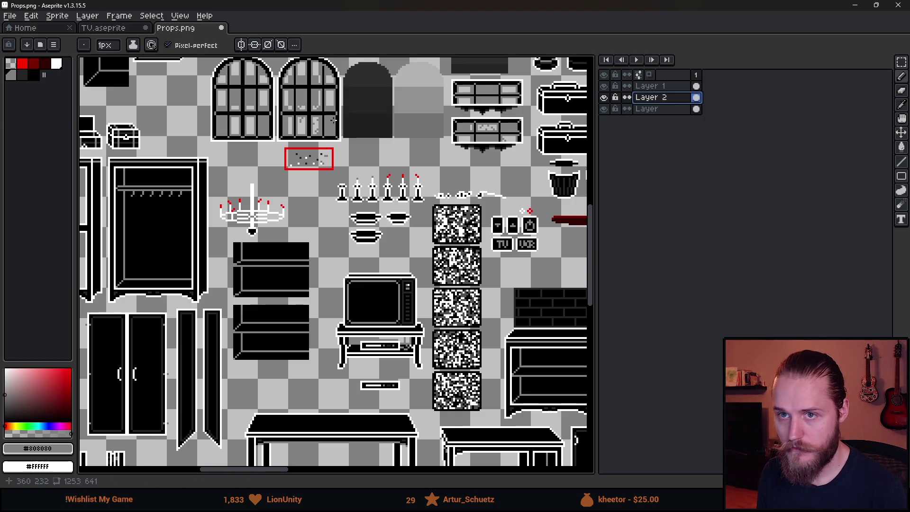
key("alt+Tab")
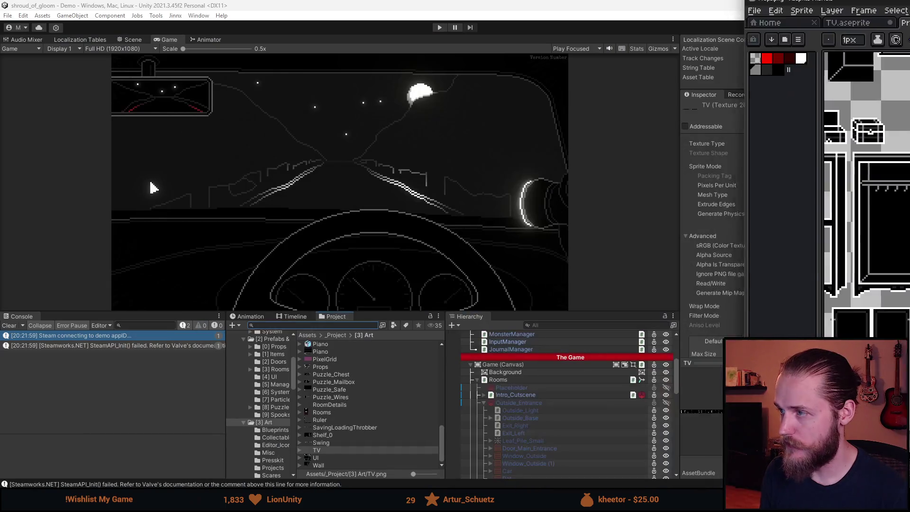
Find the Props texture with a 'props' search and open it in the Sprite Editor
left_click(298, 325)
type("props")
scroll(322, 398, "up", 5)
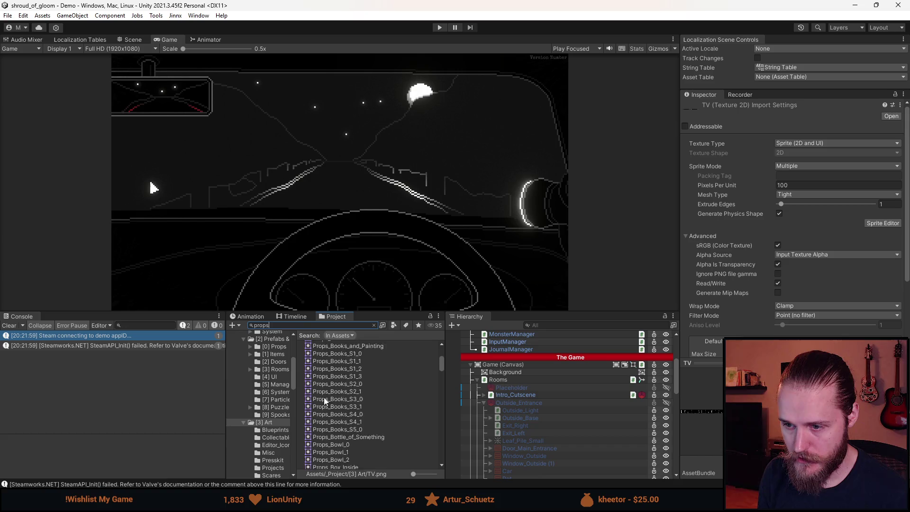
left_click(331, 354)
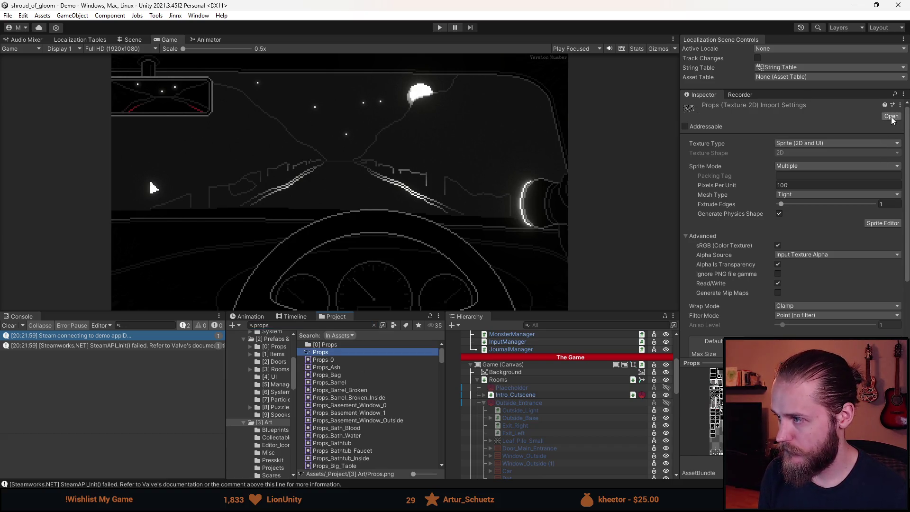
left_click(880, 224)
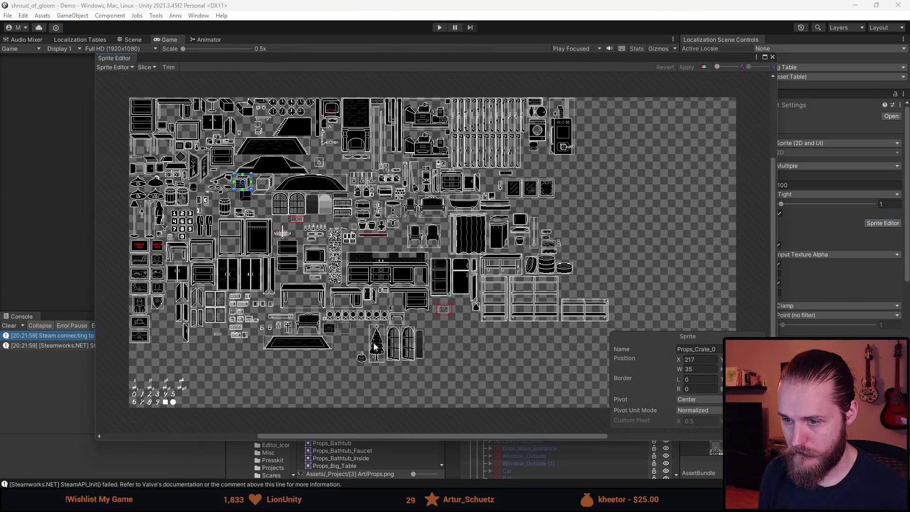
Outline a slice around the crack overlay and rename it Props_TV_Crack
scroll(382, 343, "up", 10)
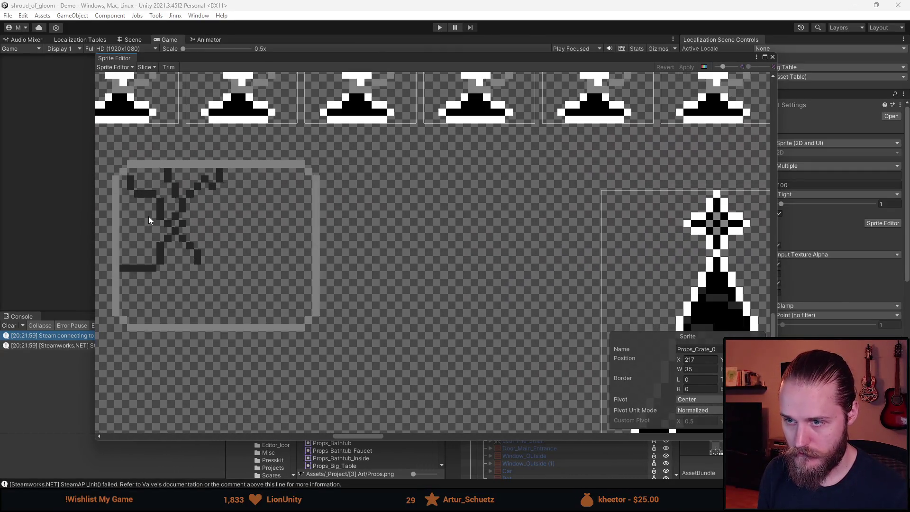
mouse_move(106, 156)
left_mouse_down()
mouse_move(283, 323)
mouse_move(322, 339)
mouse_move(314, 329)
left_mouse_up()
left_click_drag(104, 151, 111, 160)
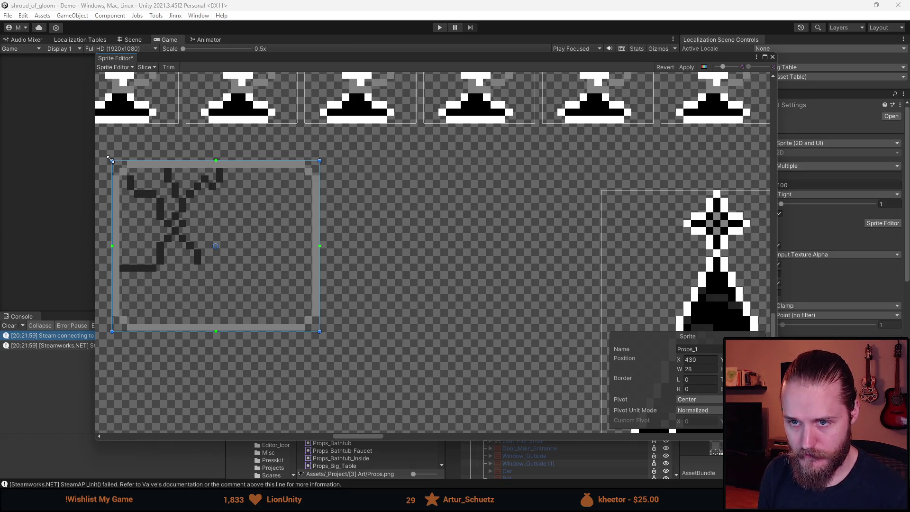
left_click(711, 349)
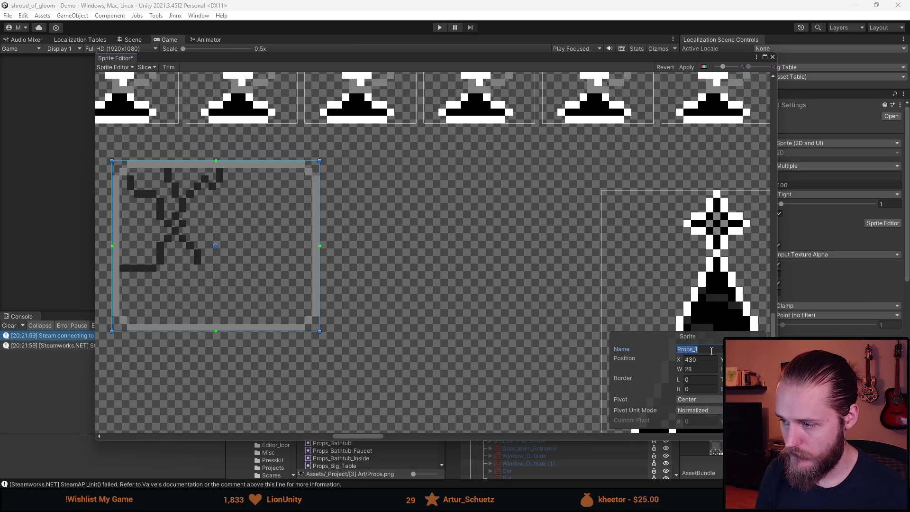
key("End")
key("BackSpace")
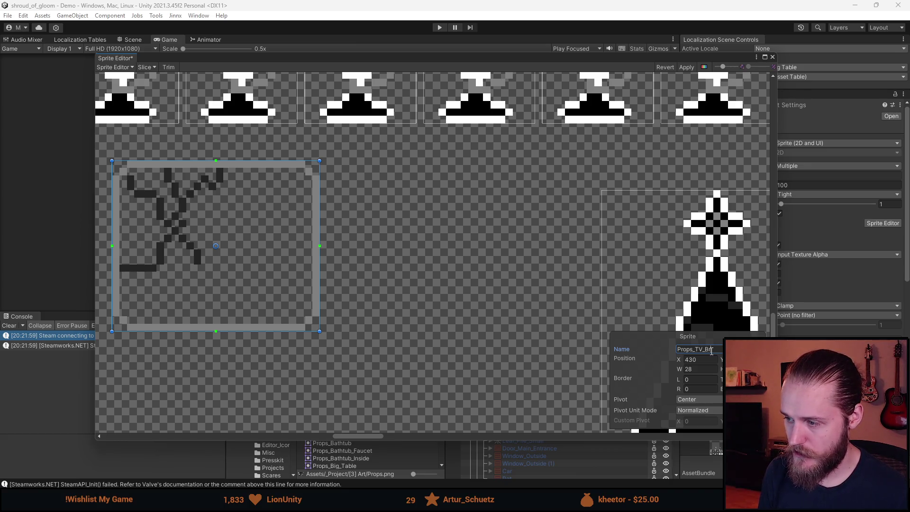
key("BackSpace")
key("BackSpace")
key("BackSpace")
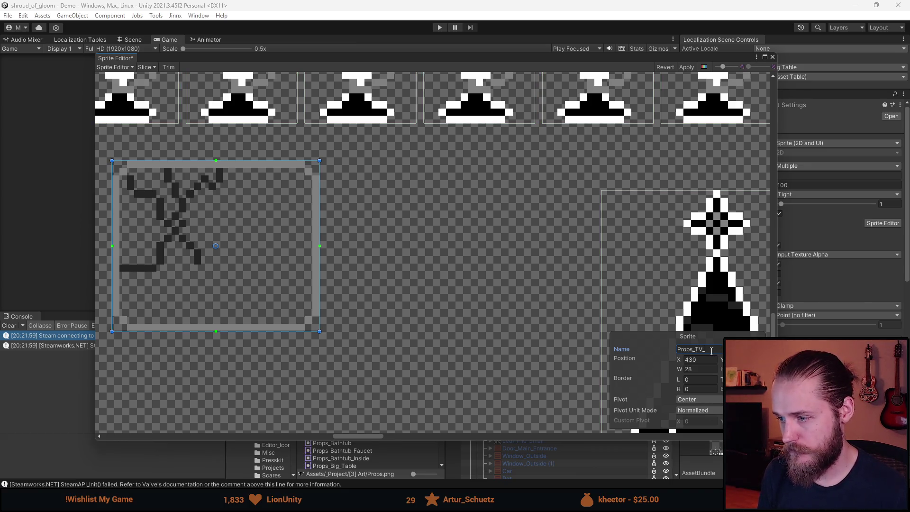
Apply the new slice to the Props sheet and pan to the tree and window sprites
left_click(704, 68)
left_click(704, 68)
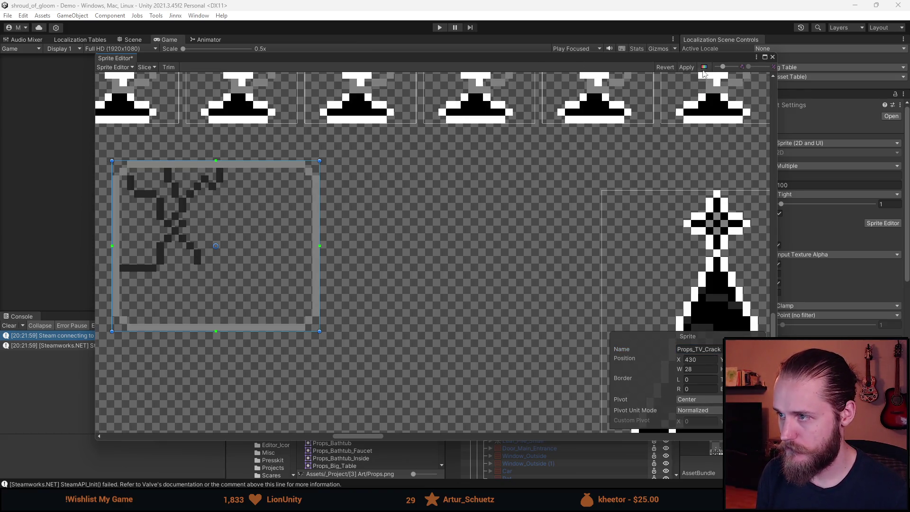
left_click(686, 66)
left_click_drag(543, 289, 225, 152)
scroll(225, 153, "down", 2)
mouse_move(273, 214)
left_mouse_down()
mouse_move(374, 188)
mouse_move(402, 210)
left_mouse_up()
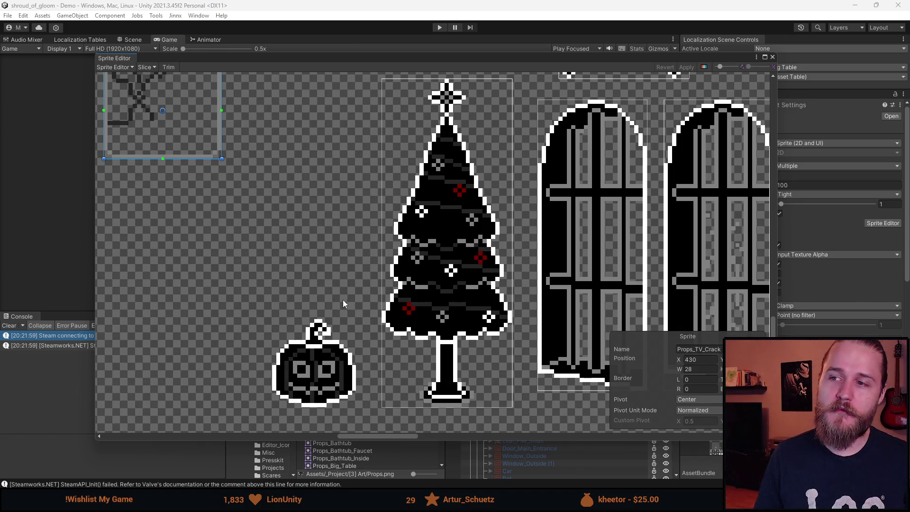
Slice the pumpkin as Props_Pumpkin (X 470, width 20), apply, and close the Sprite Editor
left_click(431, 277)
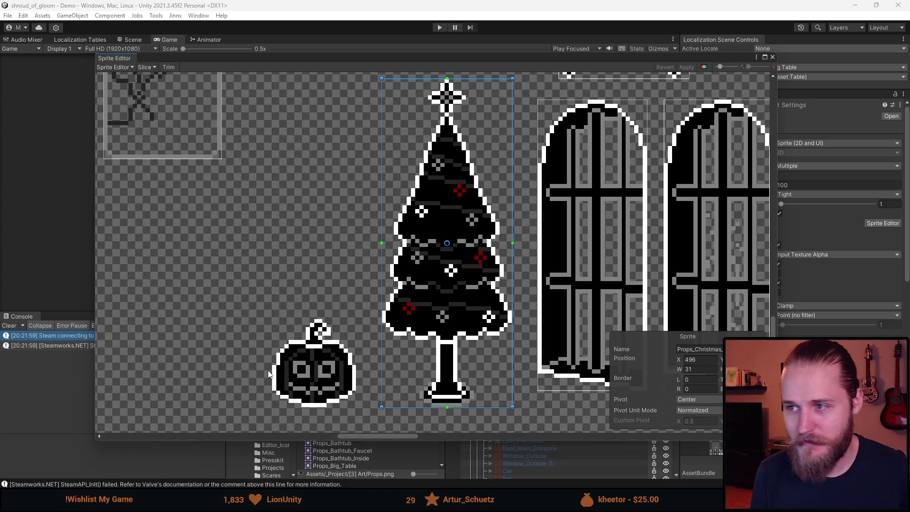
scroll(350, 351, "up", 5)
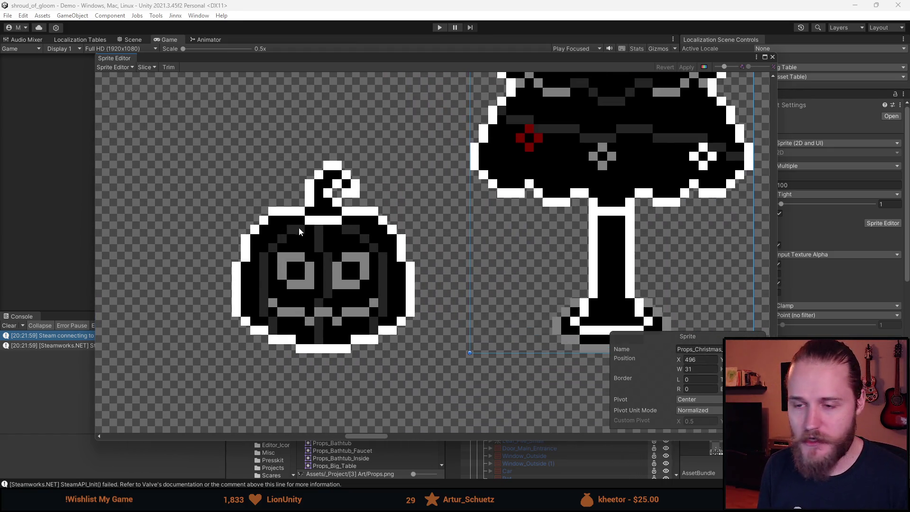
mouse_move(223, 160)
left_mouse_down()
mouse_move(386, 346)
mouse_move(415, 353)
left_mouse_up()
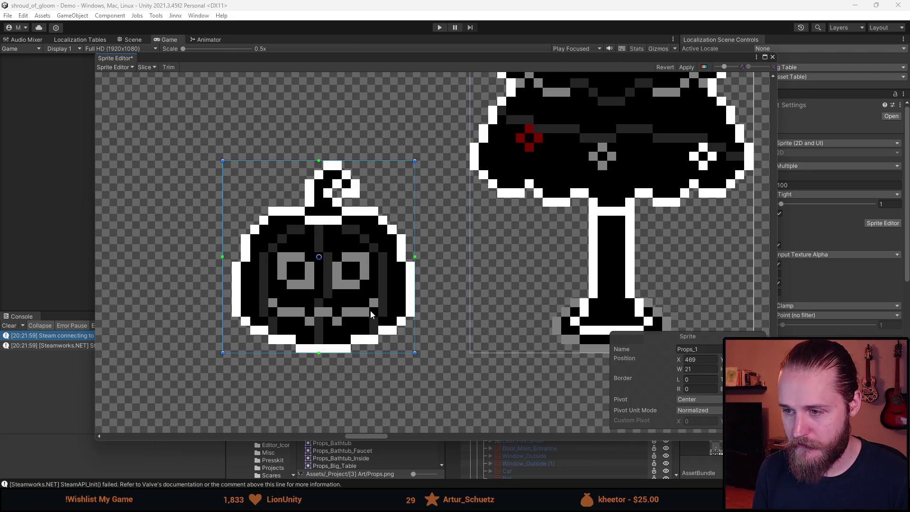
left_click_drag(222, 269, 233, 270)
left_click(697, 348)
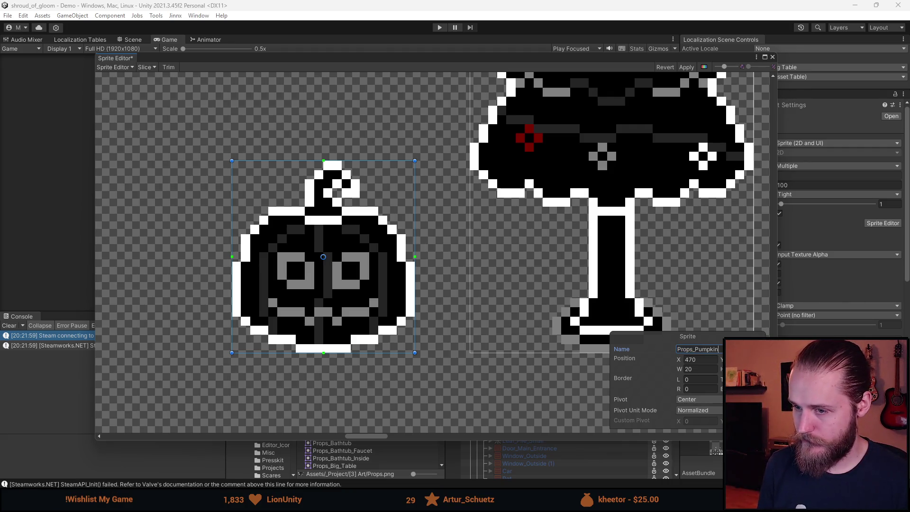
scroll(406, 262, "down", 5)
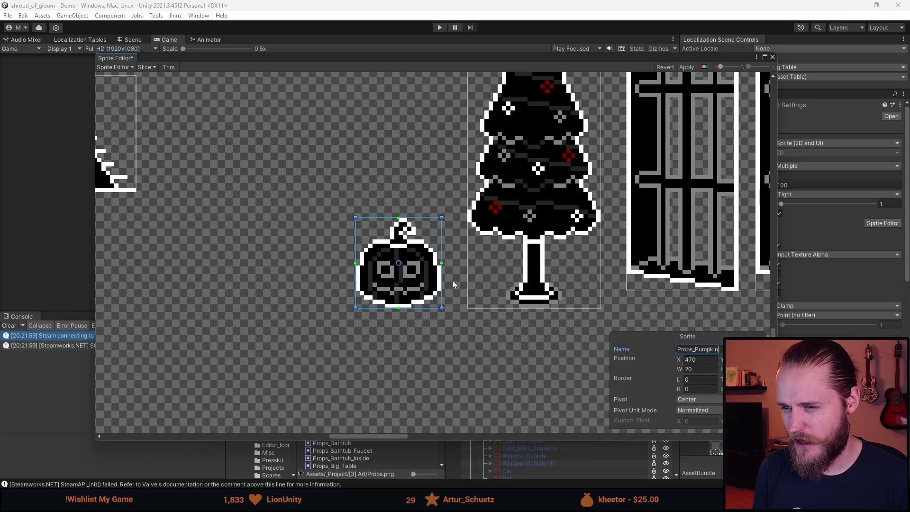
scroll(406, 283, "down", 5)
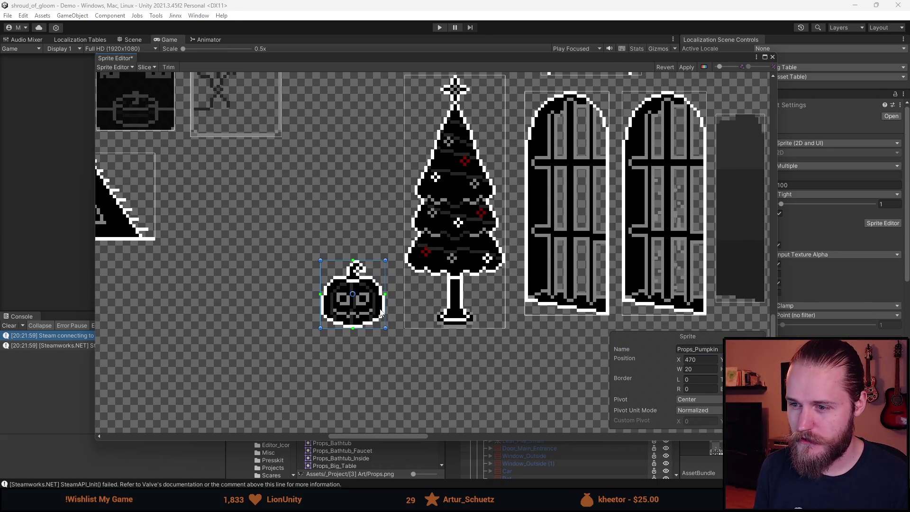
left_click(686, 69)
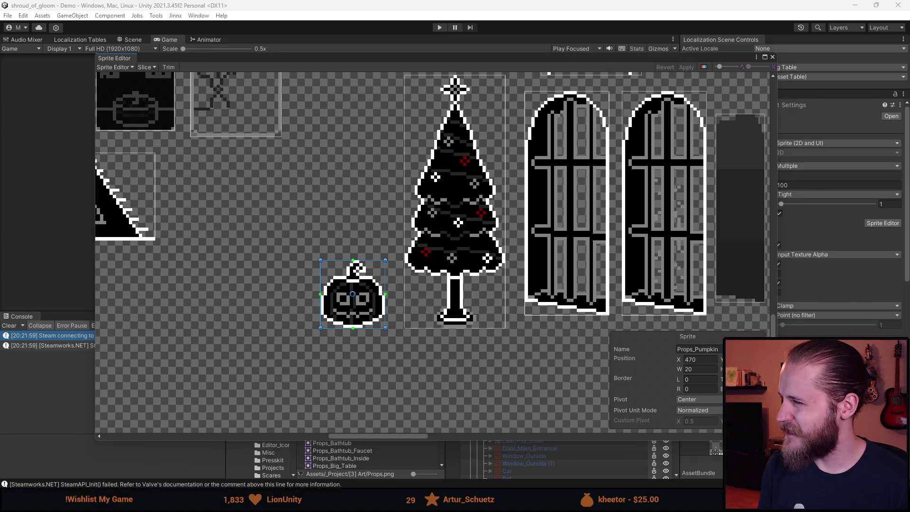
left_click(771, 57)
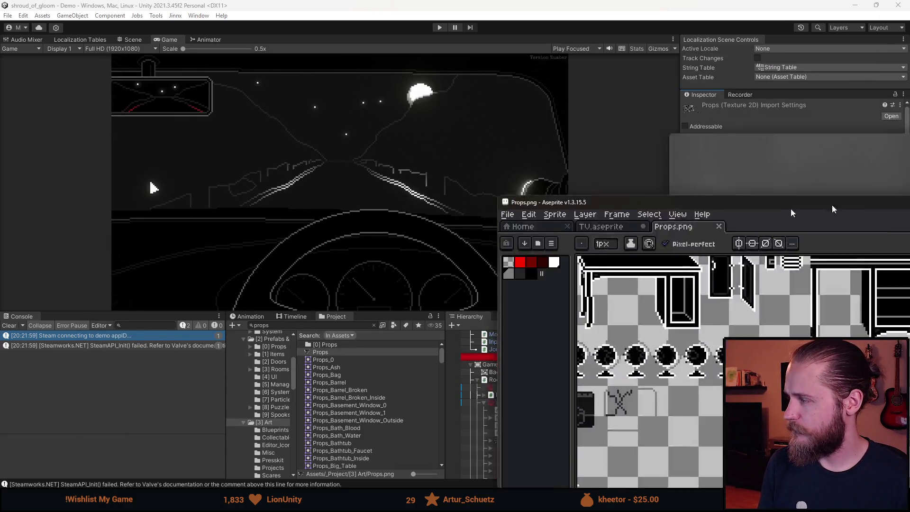
Fill the pumpkin's eyes and mouth black with the Paint Bucket on the bottom layer
scroll(169, 275, "up", 5)
key("g")
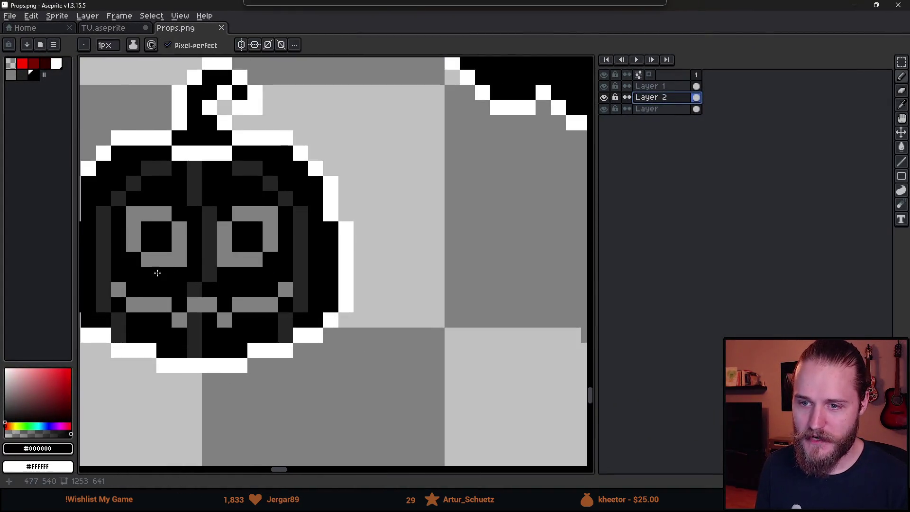
left_click(161, 262)
key("ctrl+z")
left_click(646, 109)
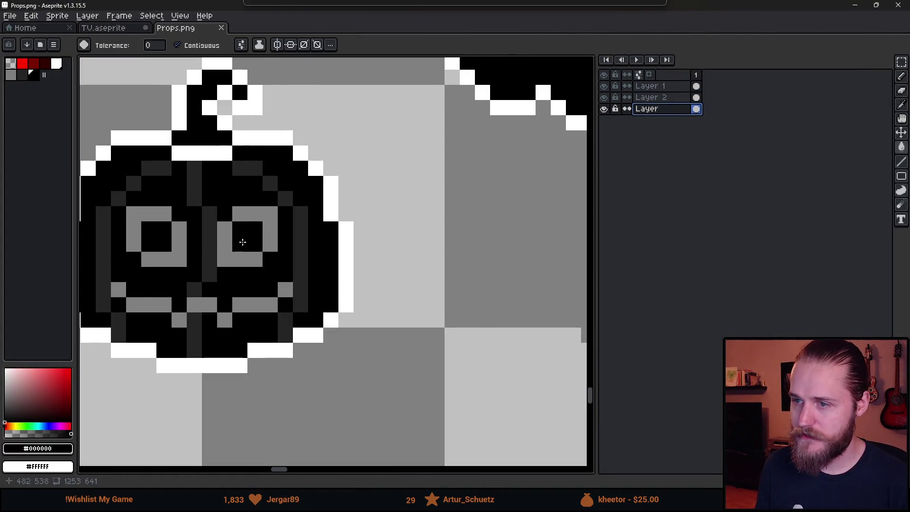
scroll(285, 251, "left", 3)
left_click(323, 260)
left_click(379, 260)
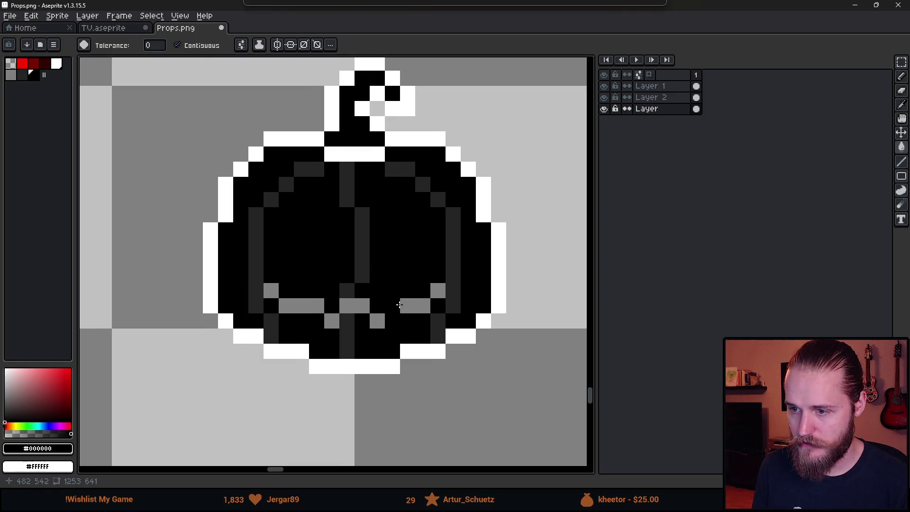
left_click(392, 306)
key("b")
left_click(346, 296, "alt")
scroll(422, 357, "down", 4)
scroll(422, 362, "down", 2)
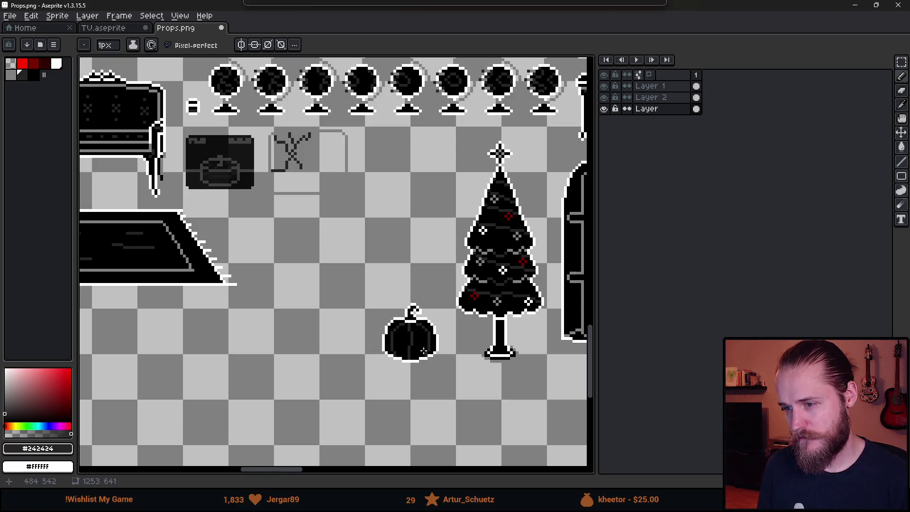
Undo the black fills to keep the grey face, save Props.png, and return to Unity
key("ctrl+z")
key("ctrl+z")
key("ctrl+z")
scroll(424, 360, "up", 3)
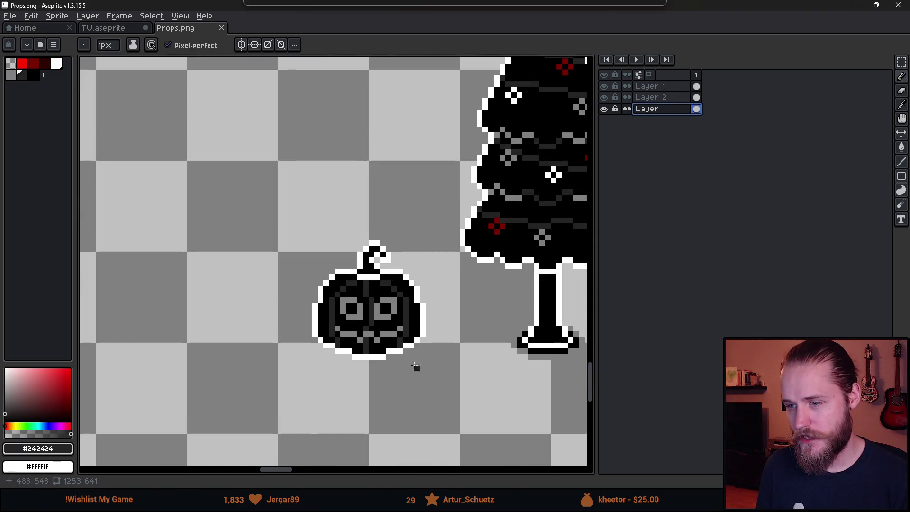
scroll(425, 367, "up", 1)
scroll(384, 347, "down", 2)
left_click_drag(473, 350, 265, 365)
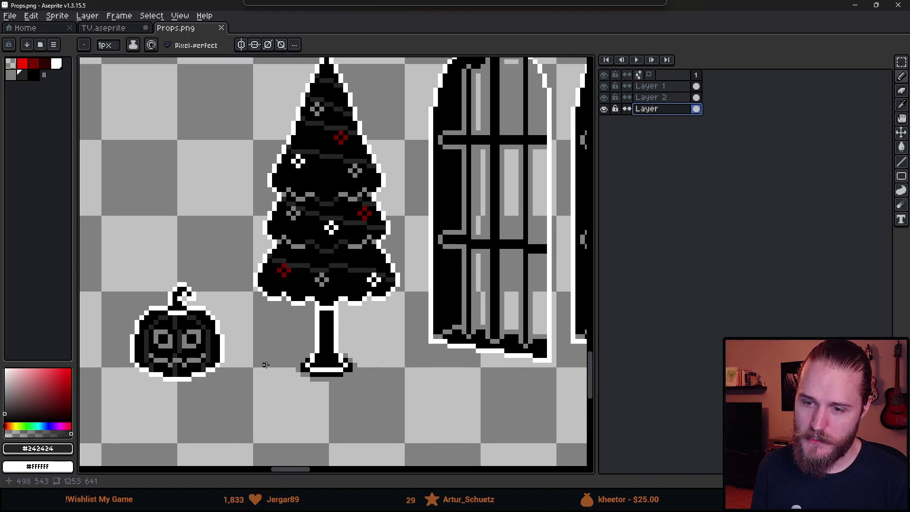
scroll(264, 338, "down", 1)
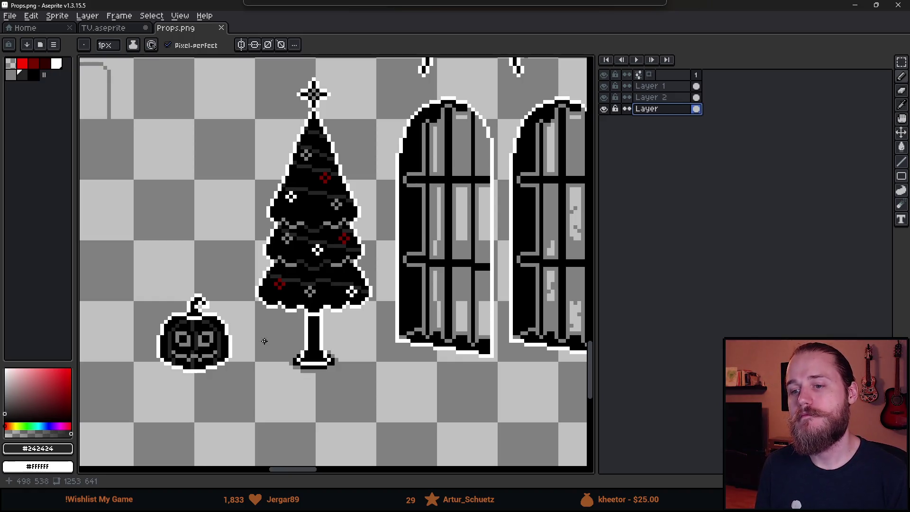
key("ctrl+s")
key("alt+Tab")
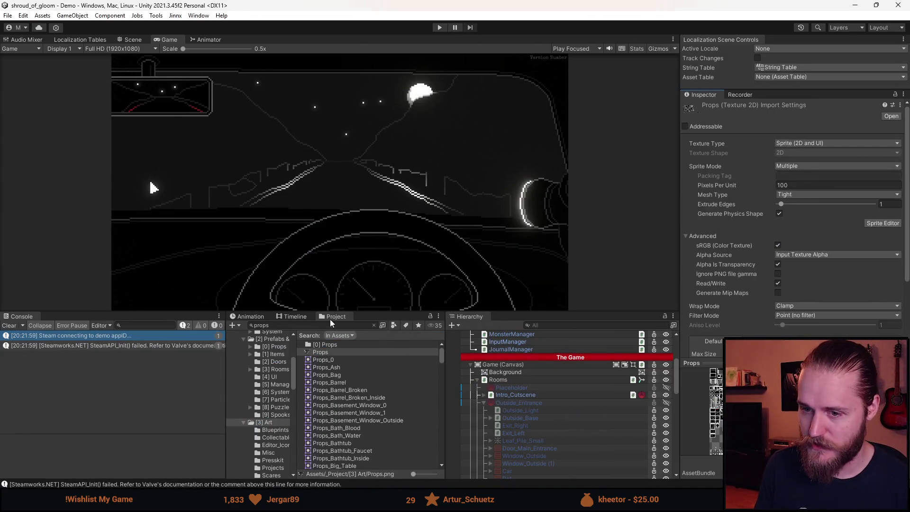
Clear the Console, deactivate Intro_Cutscene and activate and expand First_TV_Room
left_click(9, 325)
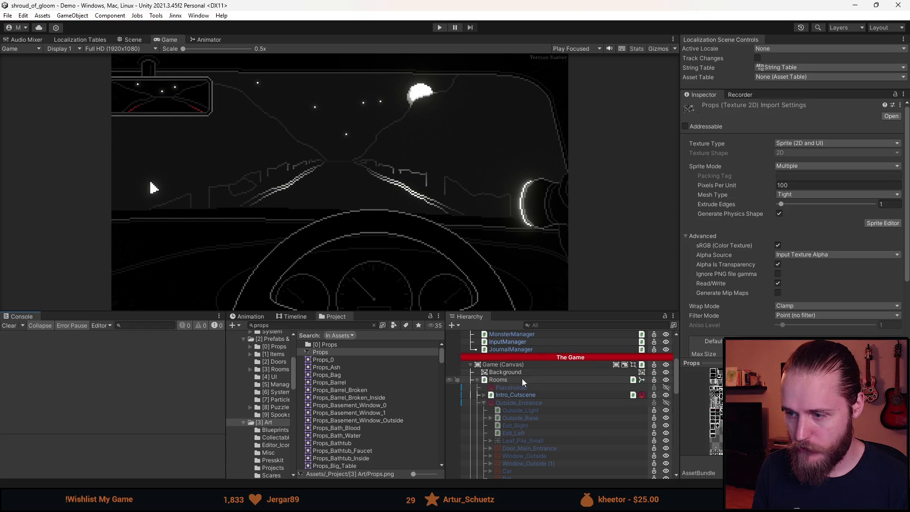
key("a")
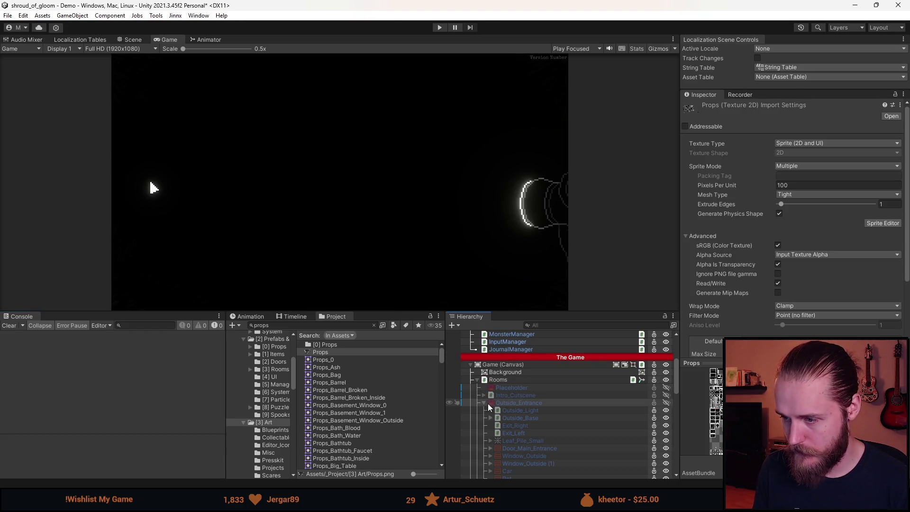
left_click(485, 403)
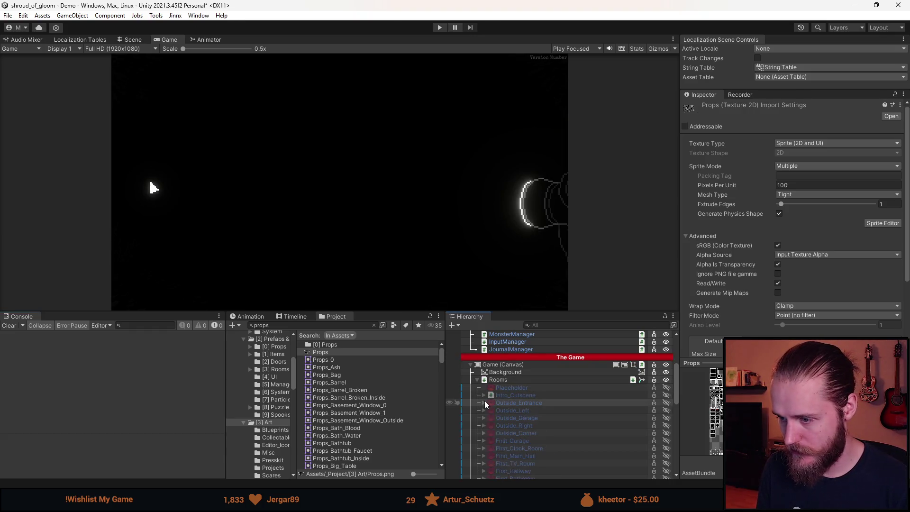
scroll(527, 408, "down", 3)
scroll(557, 404, "down", 2)
key("a")
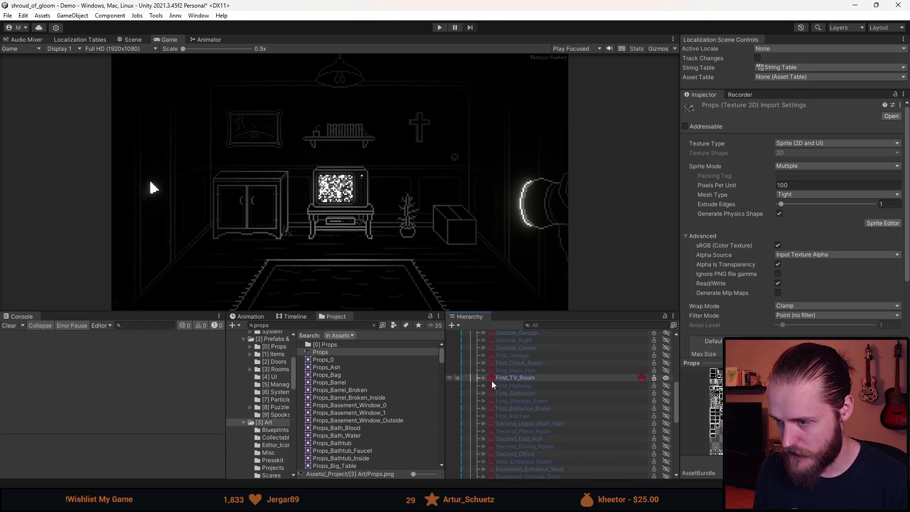
left_click(484, 378)
scroll(532, 403, "down", 3)
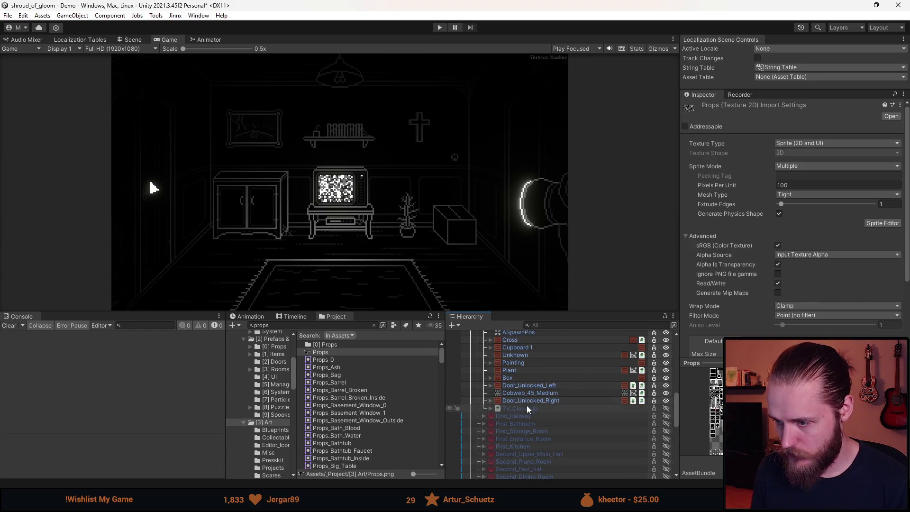
Briefly activate TV_Close_Up to inspect its contents, then deactivate it again
key("alt+shift+a")
left_click(490, 409)
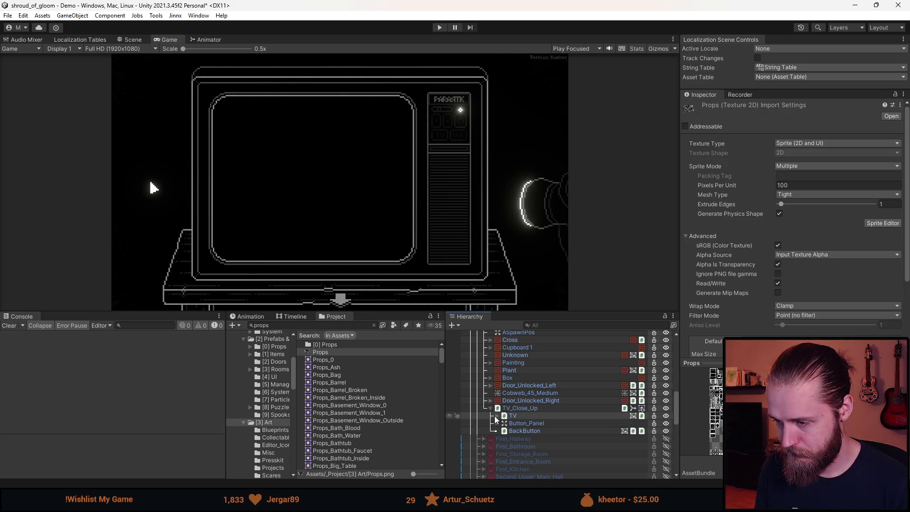
left_click(494, 416)
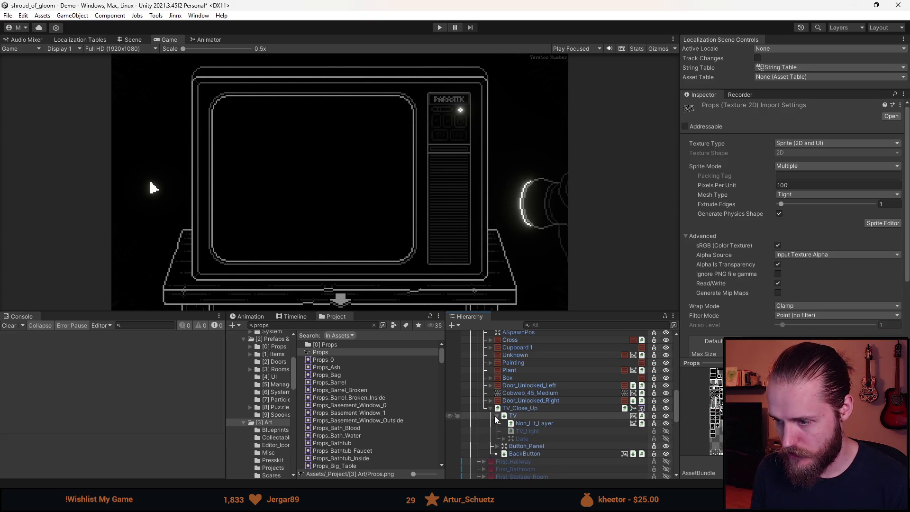
left_click(494, 415)
left_click(491, 407)
key("alt+shift+a")
scroll(513, 399, "up", 3)
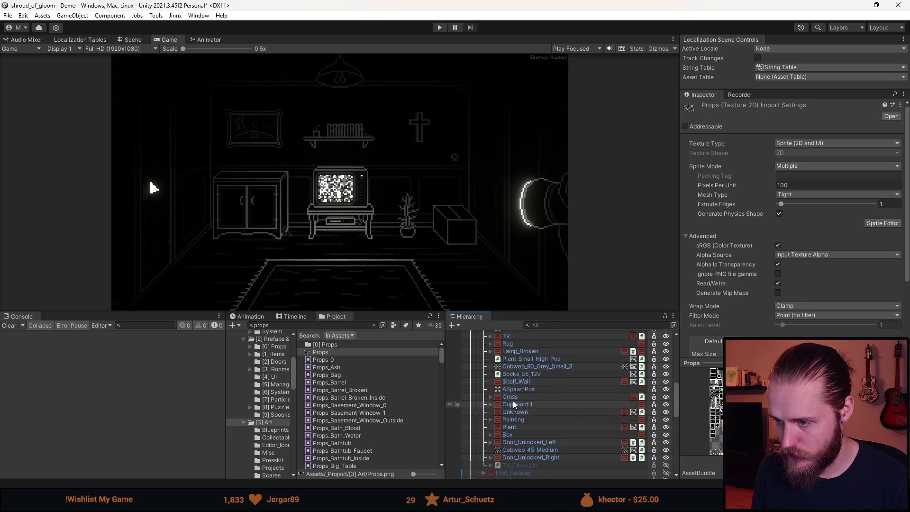
scroll(512, 400, "up", 3)
Select the room's TV, expand it, toggle the inner TV object, and expand RequiresPower
left_click(483, 365)
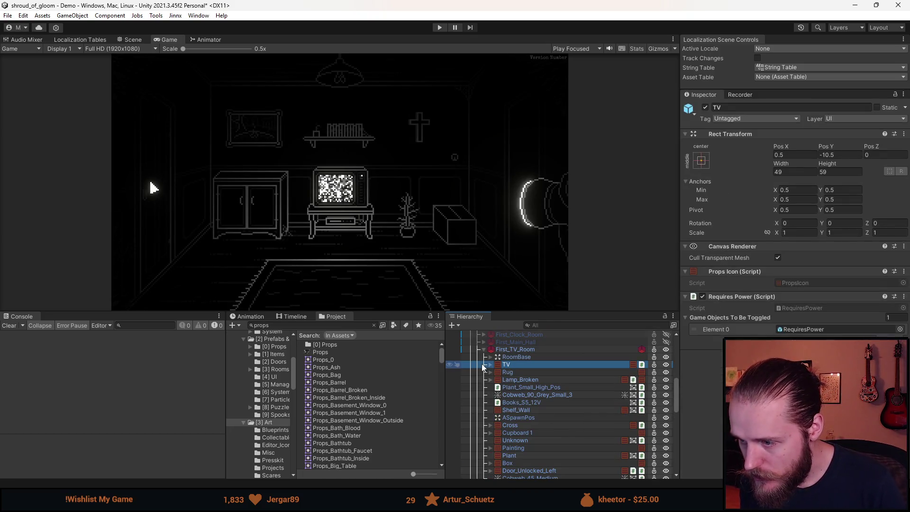
left_click(491, 365)
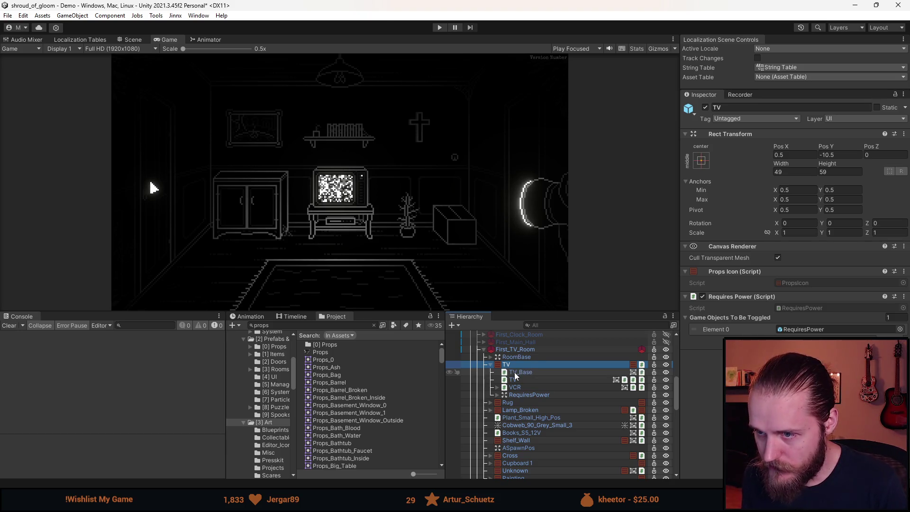
key("a")
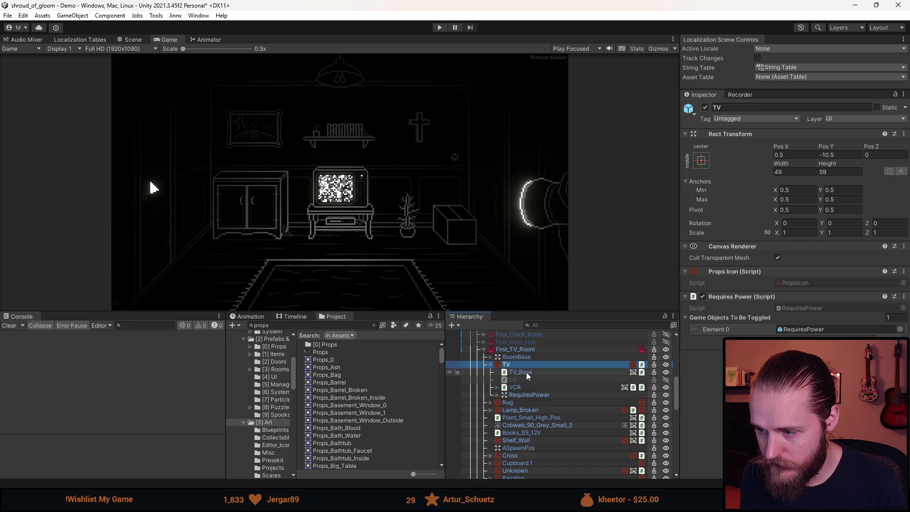
key("a")
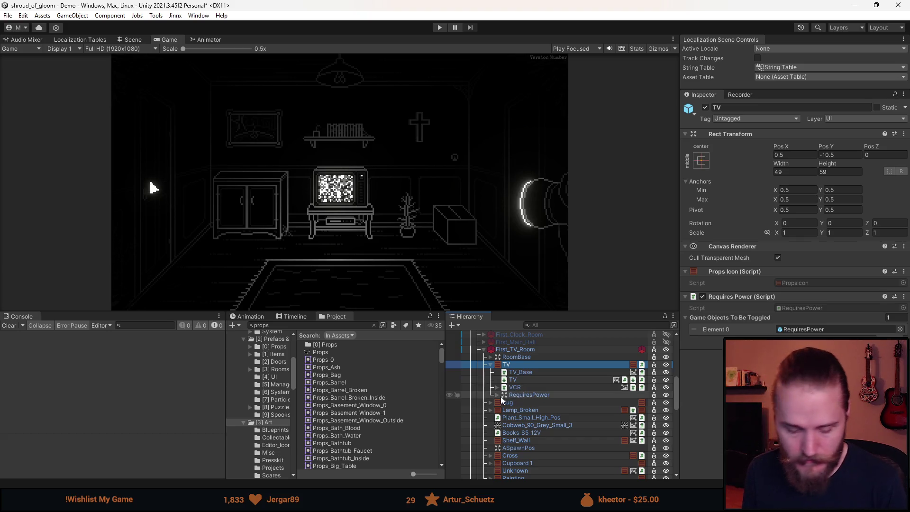
left_click(496, 396)
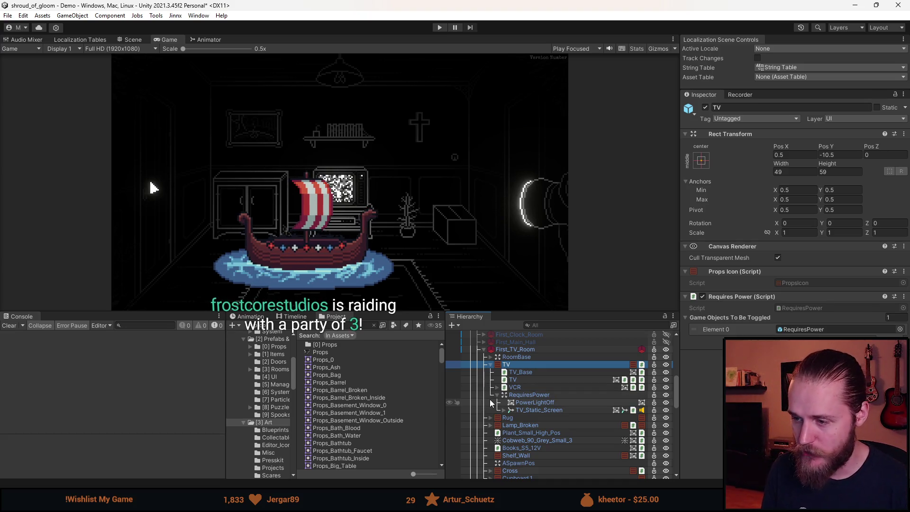
Fold the RequiresPower group, then resize the split so Hierarchy and Project get more room
left_click(496, 395)
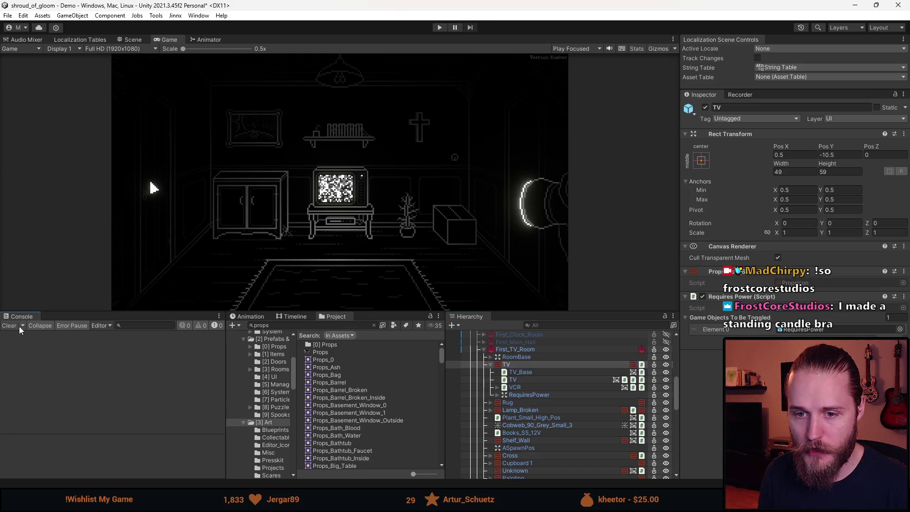
left_click_drag(335, 312, 348, 413)
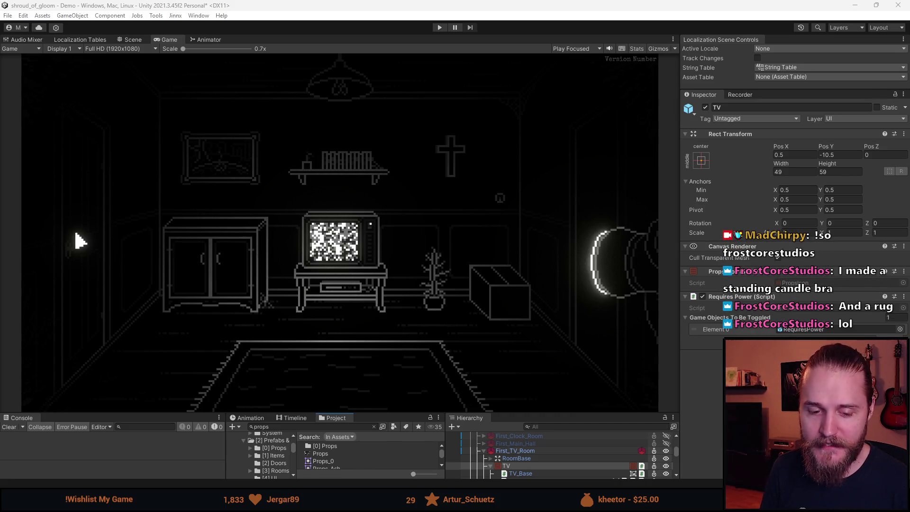
mouse_move(410, 412)
left_mouse_down()
mouse_move(417, 317)
mouse_move(438, 286)
left_mouse_up()
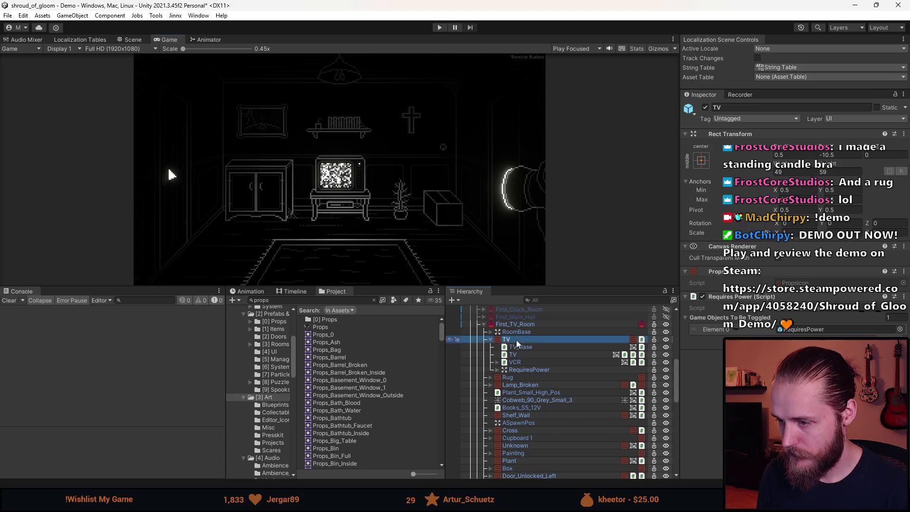
Add a UI Image under TV with Sprite-Lit-Default material and the Props_TV_Crack sprite
right_click(516, 339)
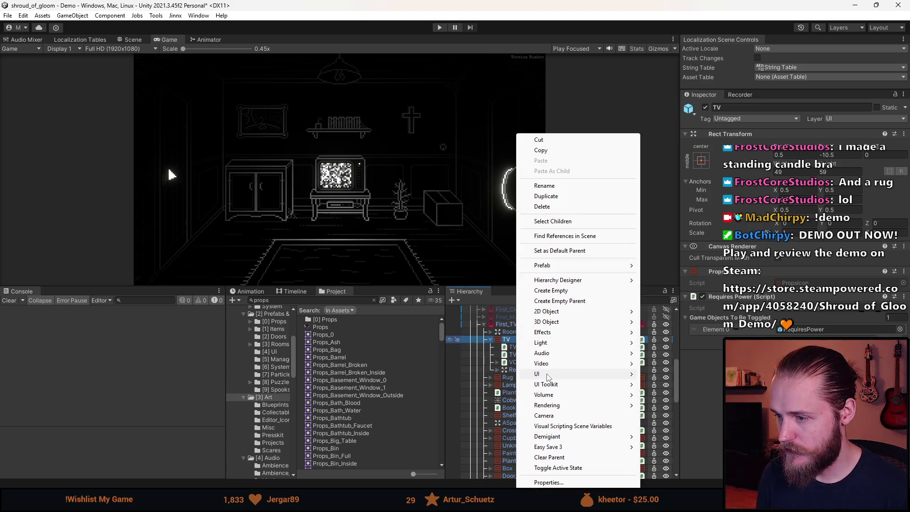
mouse_move(540, 374)
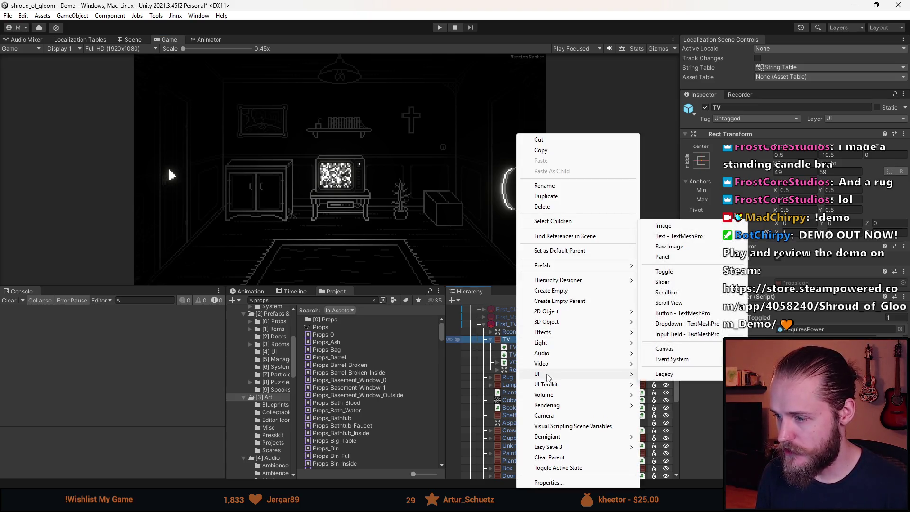
left_click(676, 226)
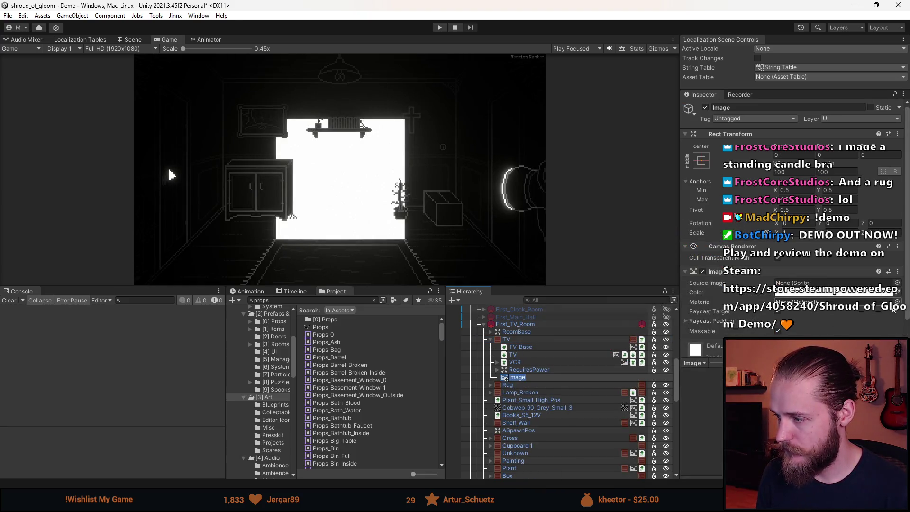
left_click(897, 302)
type("lit")
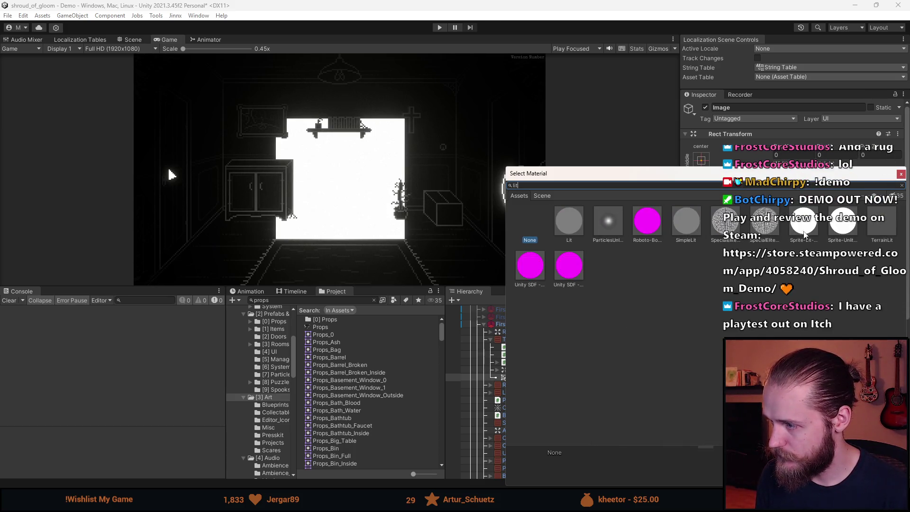
double_click(802, 220)
left_click(897, 240)
type("tv")
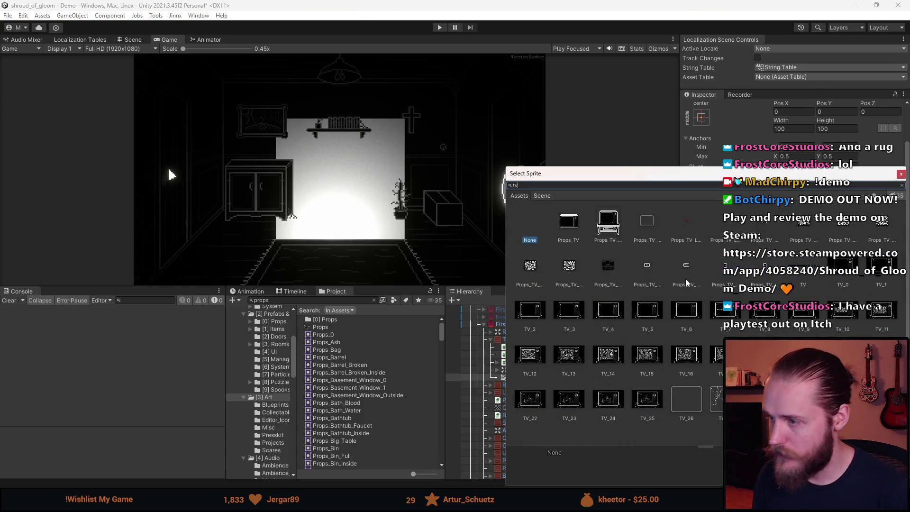
double_click(646, 223)
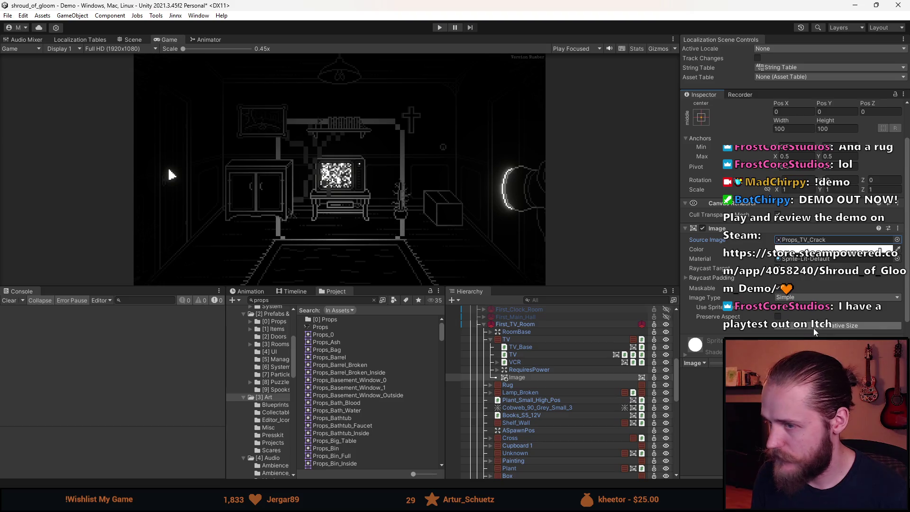
Tint the new image dark grey and deactivate the RequiresPower object
scroll(791, 329, "down", 2)
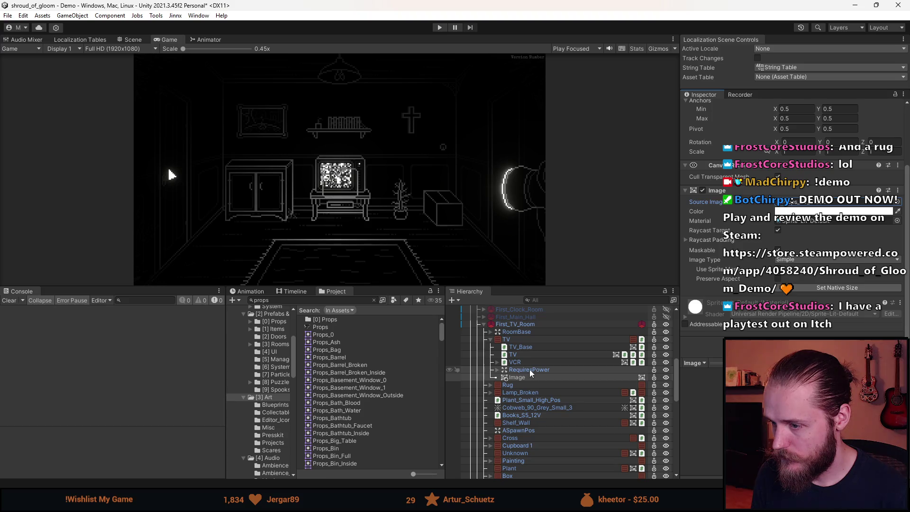
left_click(519, 355)
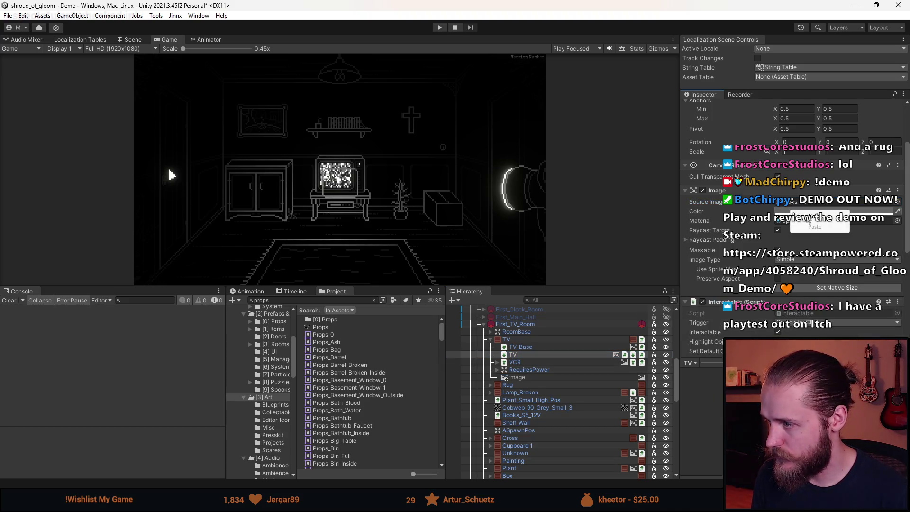
left_click(516, 377)
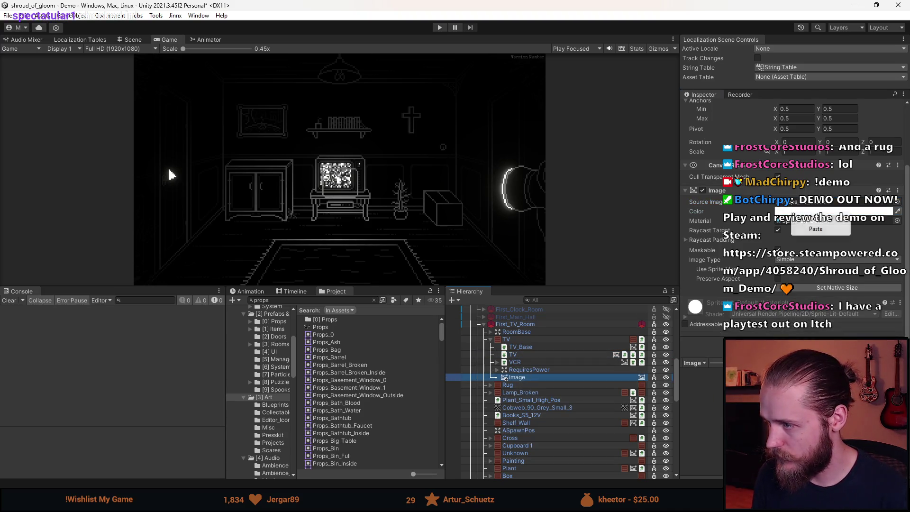
left_click(896, 211)
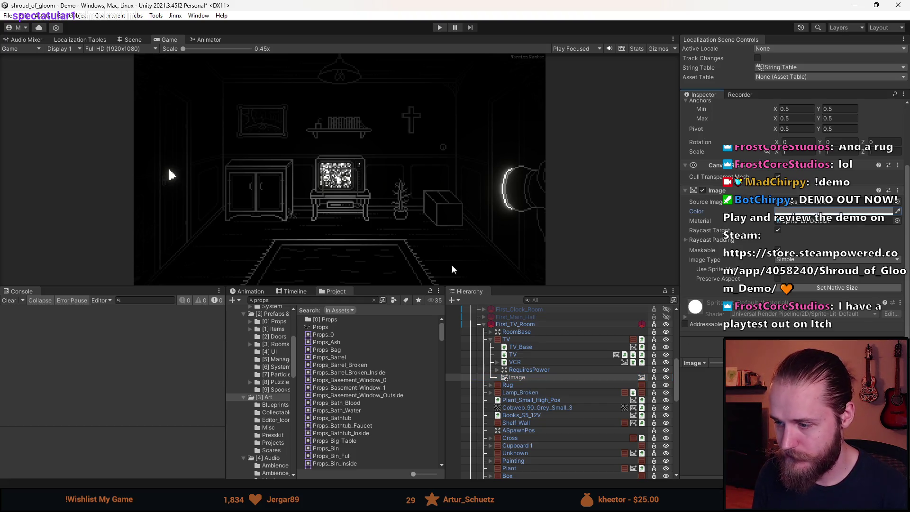
left_click(527, 370)
key("alt+shift+a")
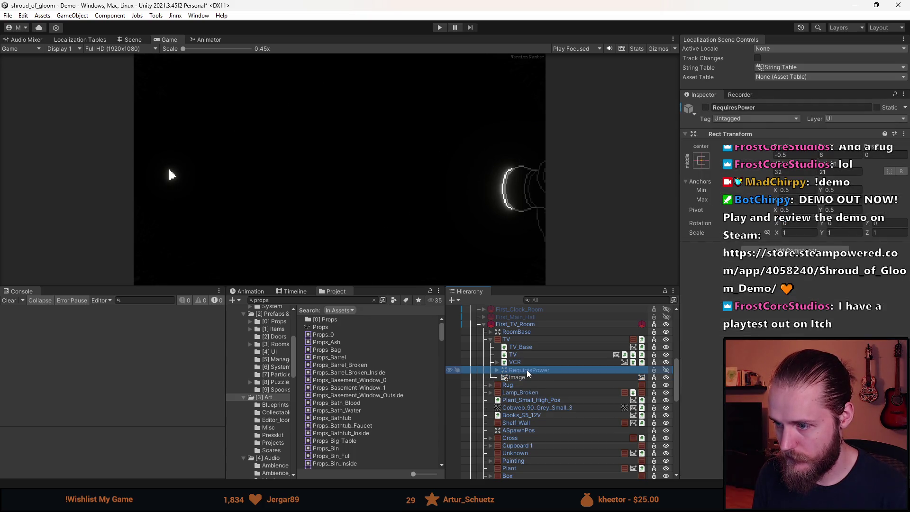
left_click(133, 40)
Scroll the SeeYou itch.io page and highlight phrases in the game description
scroll(322, 141, "up", 5)
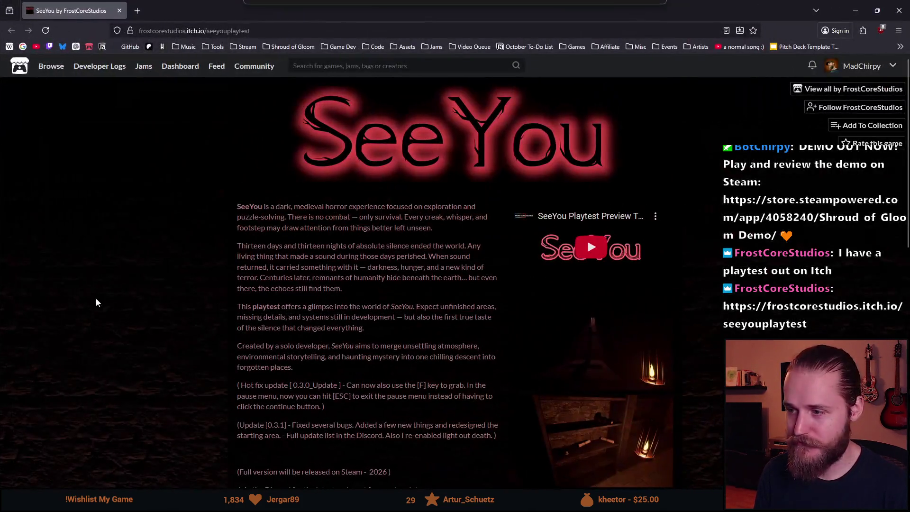
scroll(207, 281, "down", 1)
left_click_drag(240, 167, 455, 160)
mouse_move(258, 168)
left_mouse_down()
mouse_move(243, 168)
mouse_move(403, 173)
left_mouse_up()
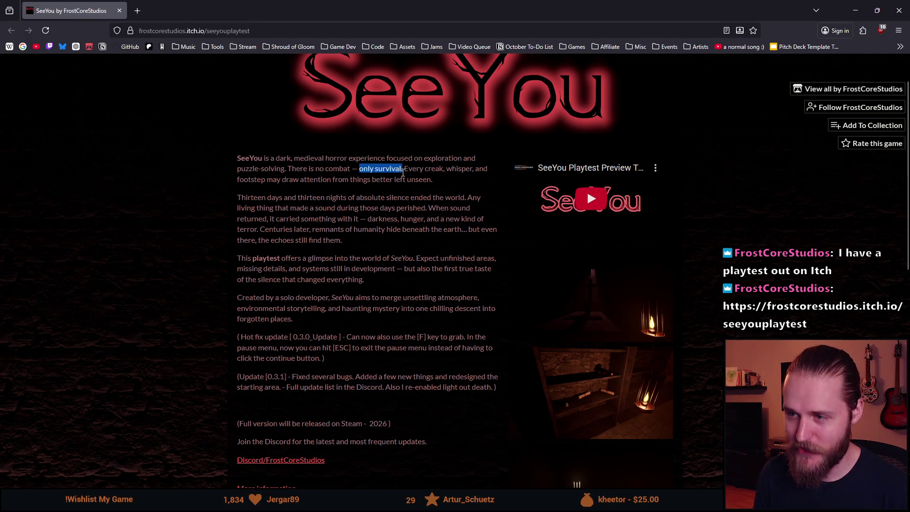
left_click(438, 192)
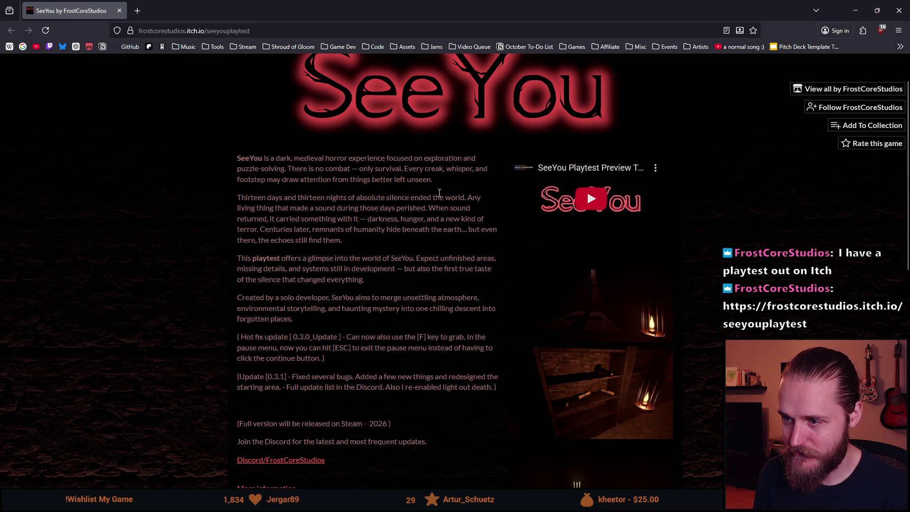
scroll(445, 192, "down", 1)
scroll(444, 192, "down", 4)
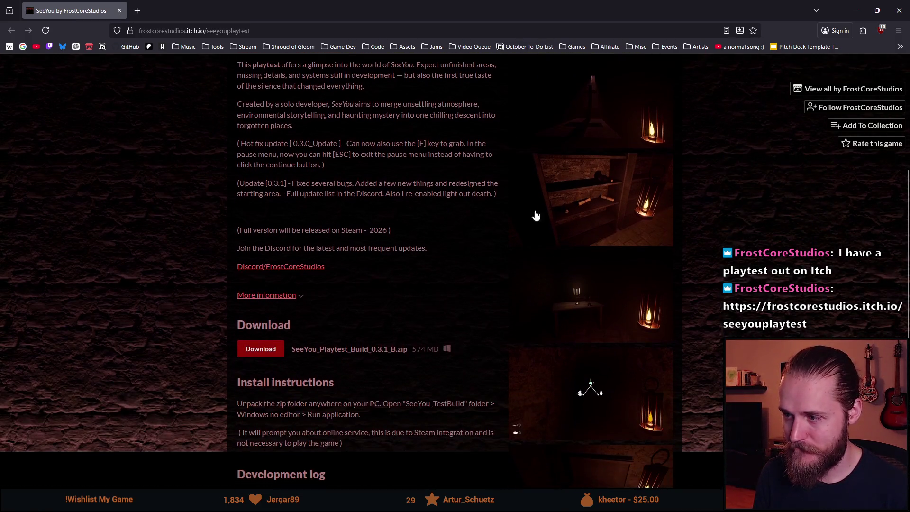
scroll(573, 224, "up", 4)
View the SeeYou screenshots full size, stepping through seven of them, then close the viewer
left_click(573, 224)
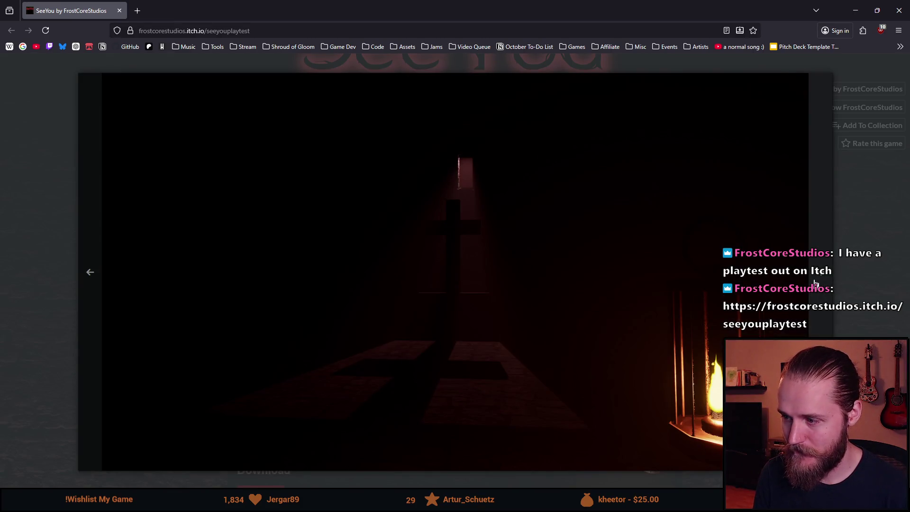
left_click(815, 283)
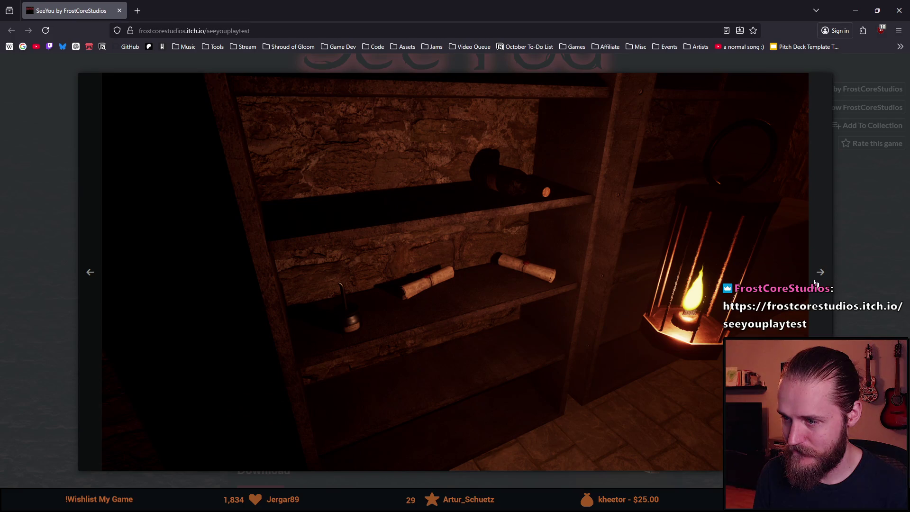
left_click(816, 280)
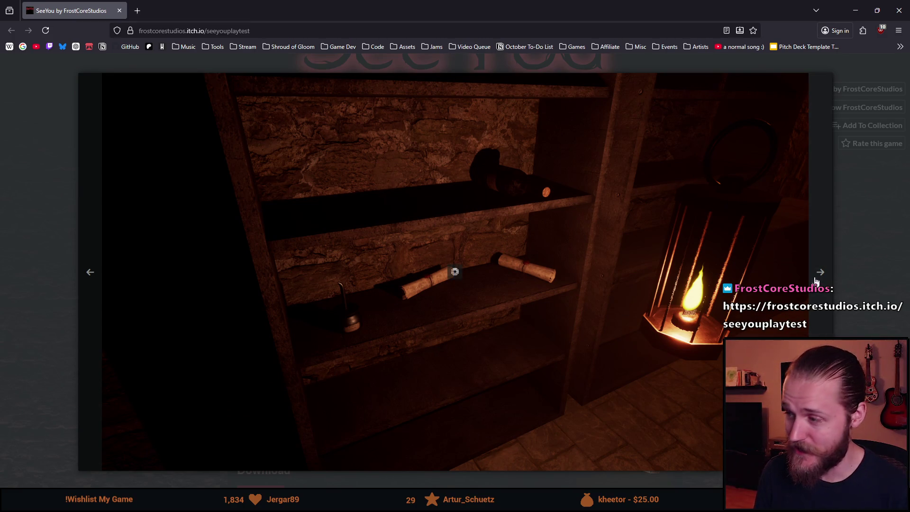
left_click(821, 277)
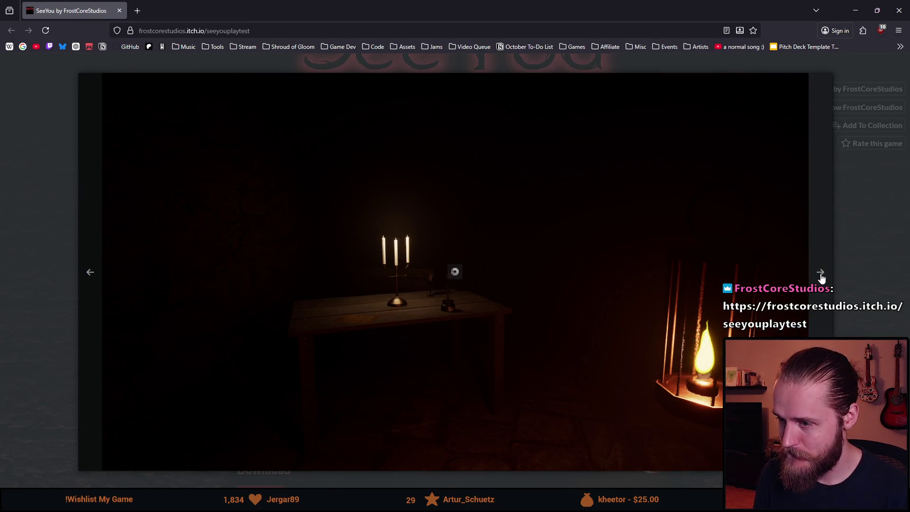
left_click(821, 277)
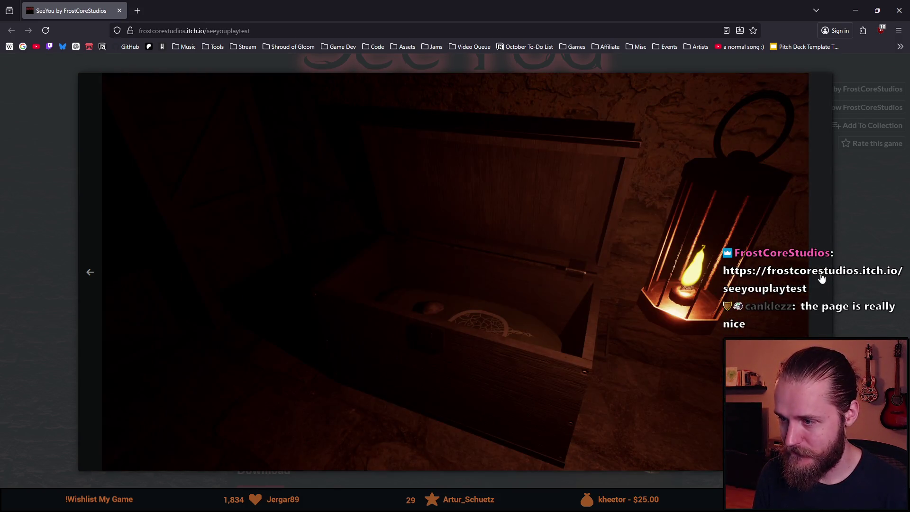
left_click(821, 277)
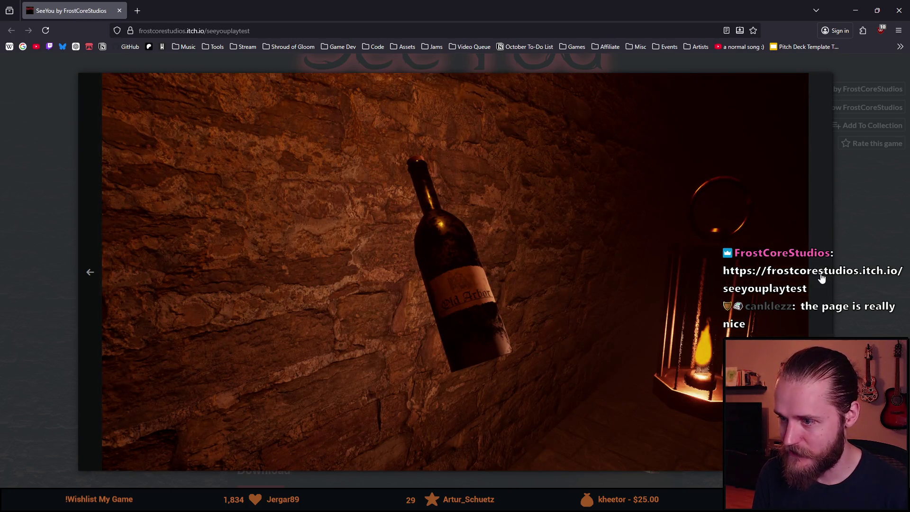
left_click(821, 277)
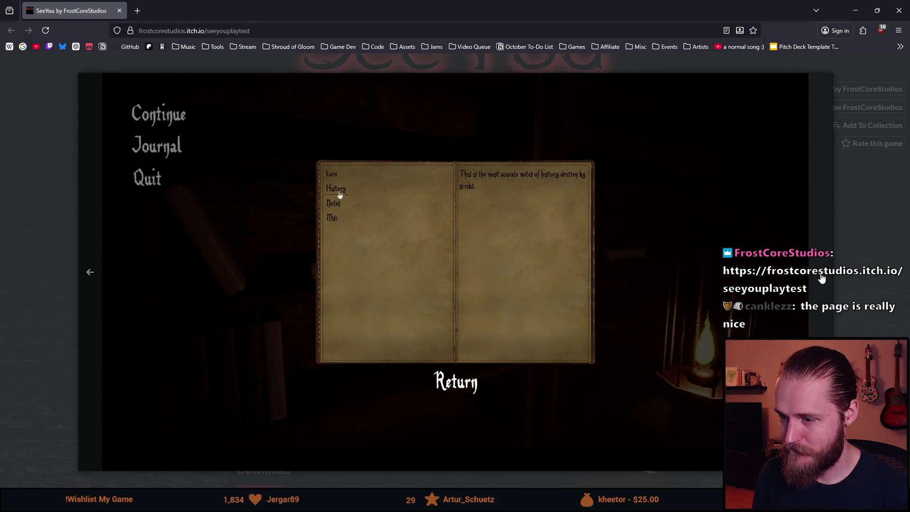
left_click(821, 277)
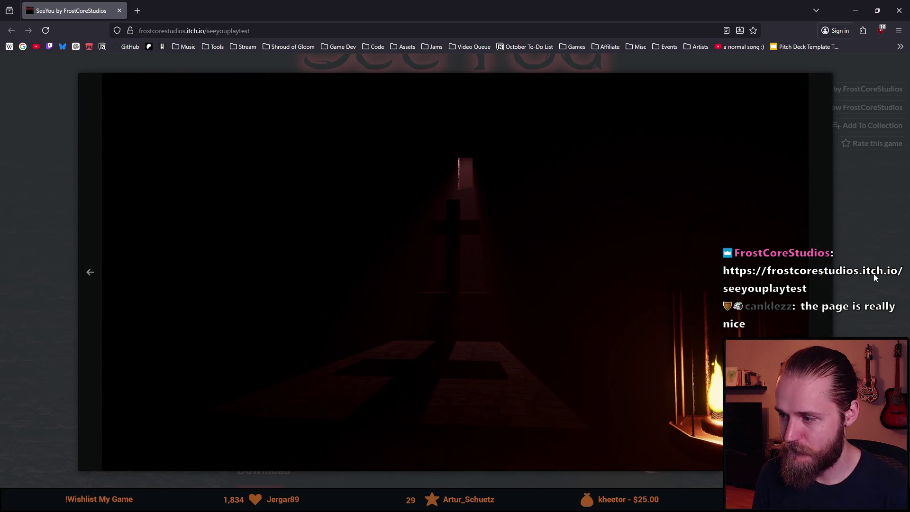
key("Escape")
Highlight the Steam release line and year 2026, then play the embedded trailer full screen
scroll(495, 286, "down", 2)
scroll(457, 344, "down", 2)
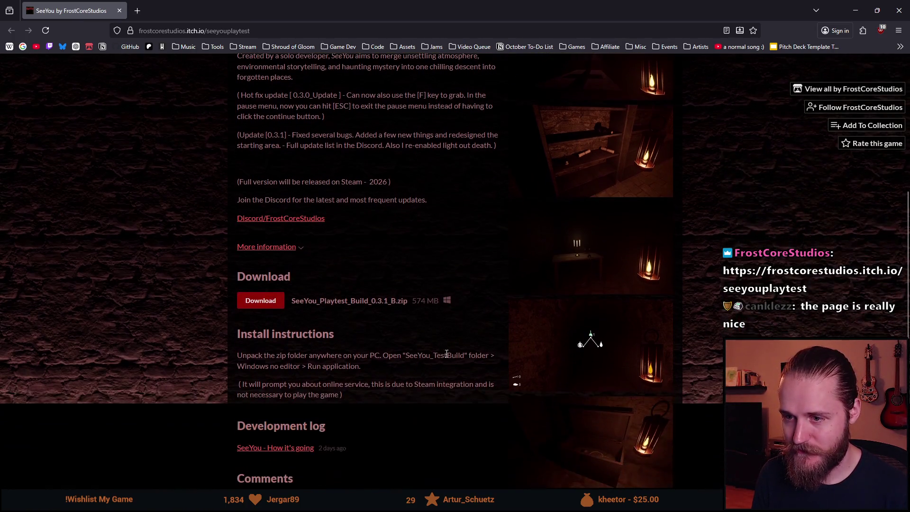
left_click_drag(253, 182, 360, 190)
double_click(375, 189)
left_click(336, 182)
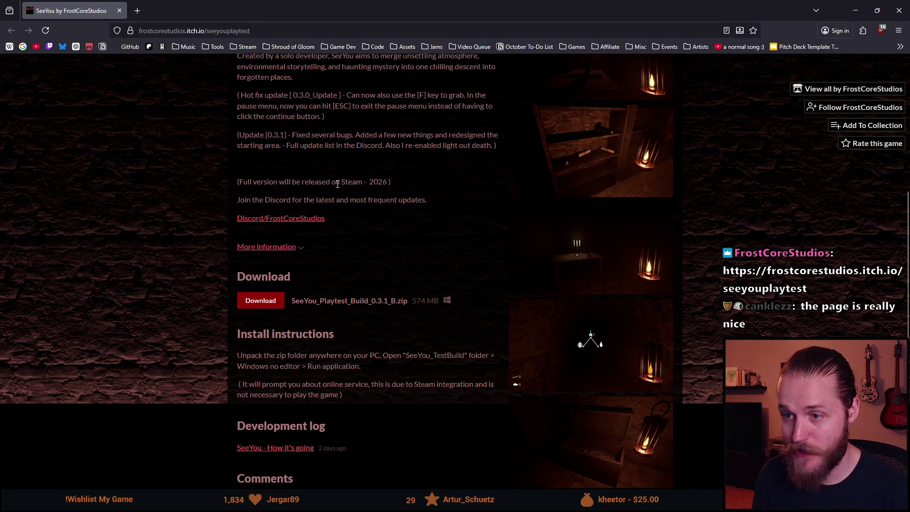
scroll(450, 301, "down", 1)
scroll(446, 312, "up", 2)
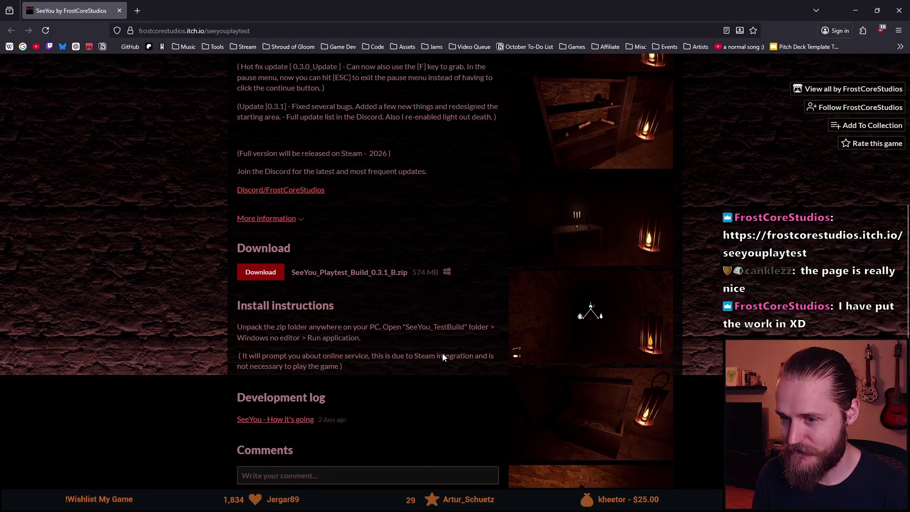
scroll(439, 349, "up", 5)
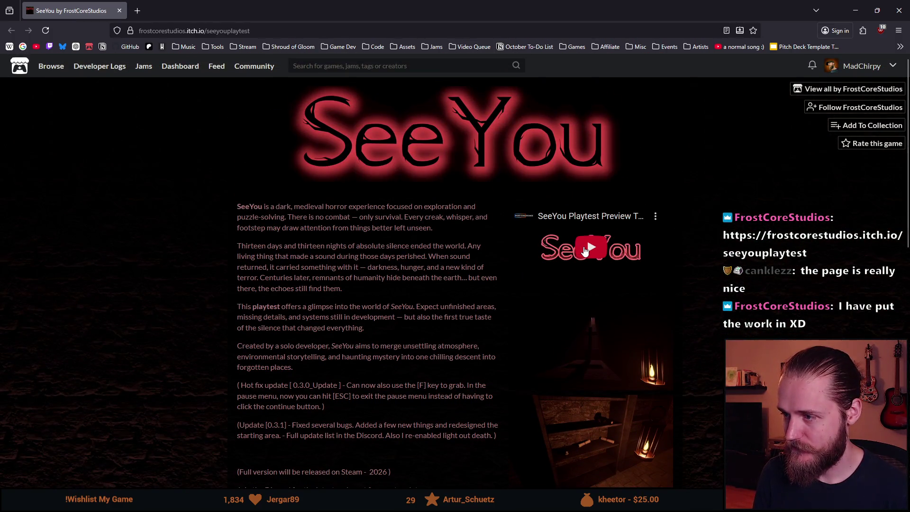
left_click(592, 266)
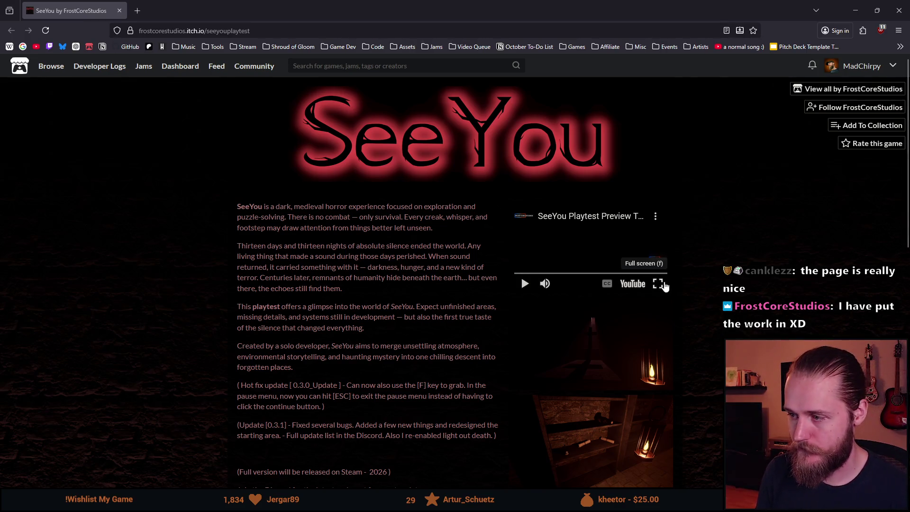
left_click(658, 284)
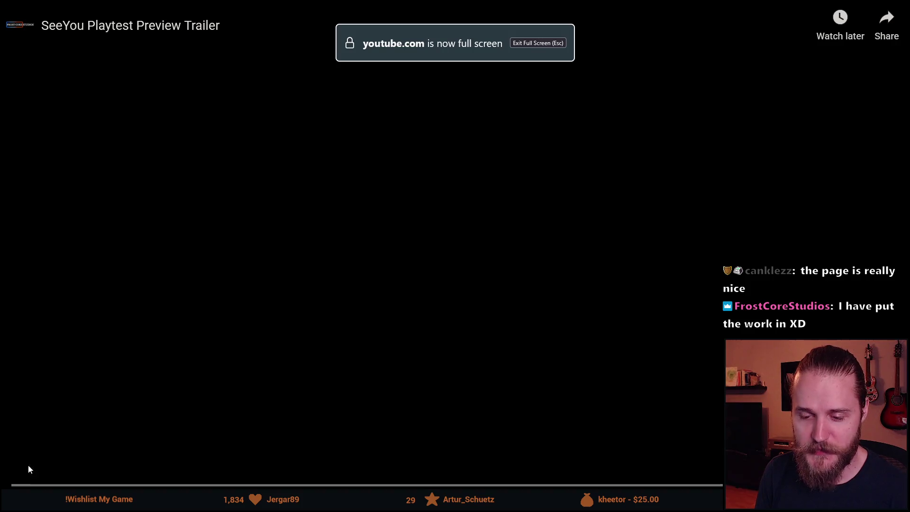
Scrub through the SeeYou trailer, pause it, seek back to the start, and leave fullscreen
left_click(21, 485)
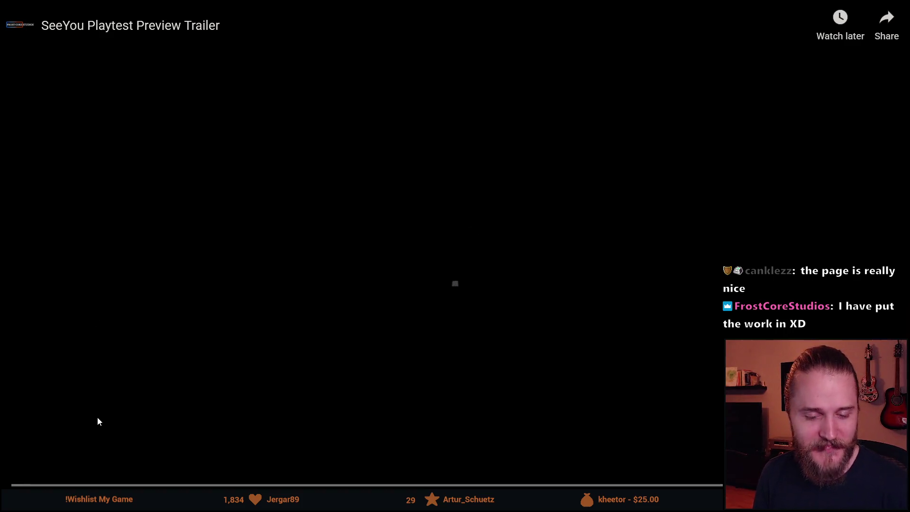
left_click_drag(23, 485, 235, 484)
left_click(221, 369)
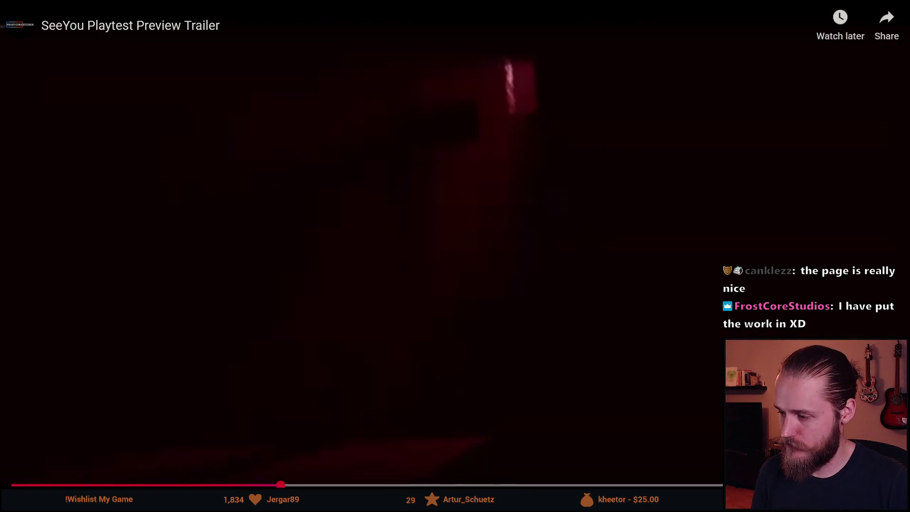
key("Home")
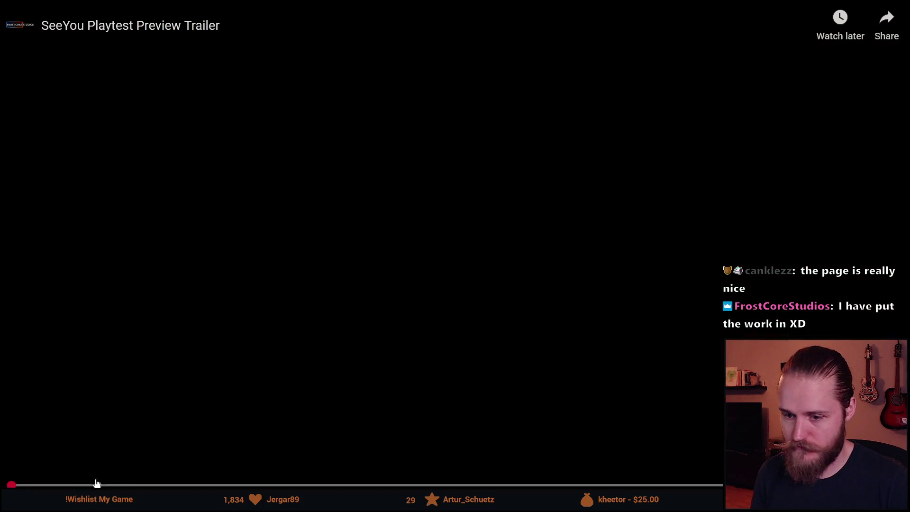
left_click_drag(95, 483, 11, 484)
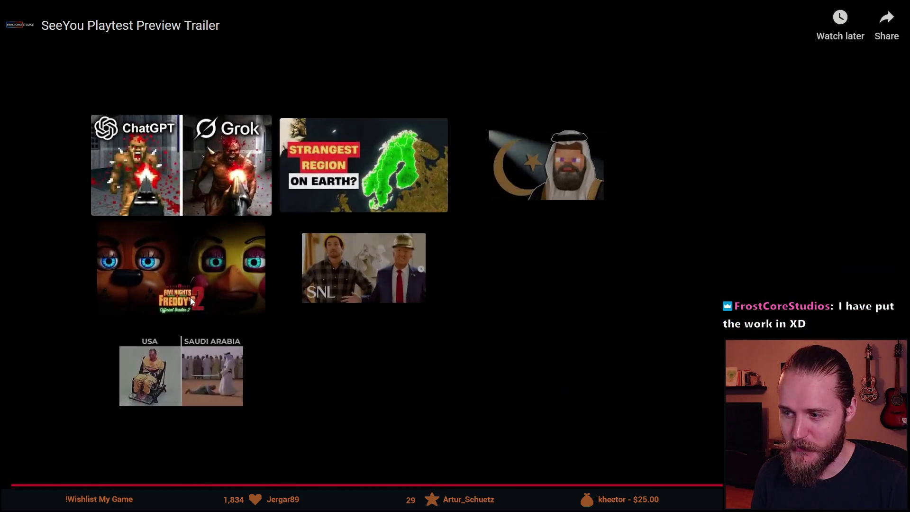
key("Escape")
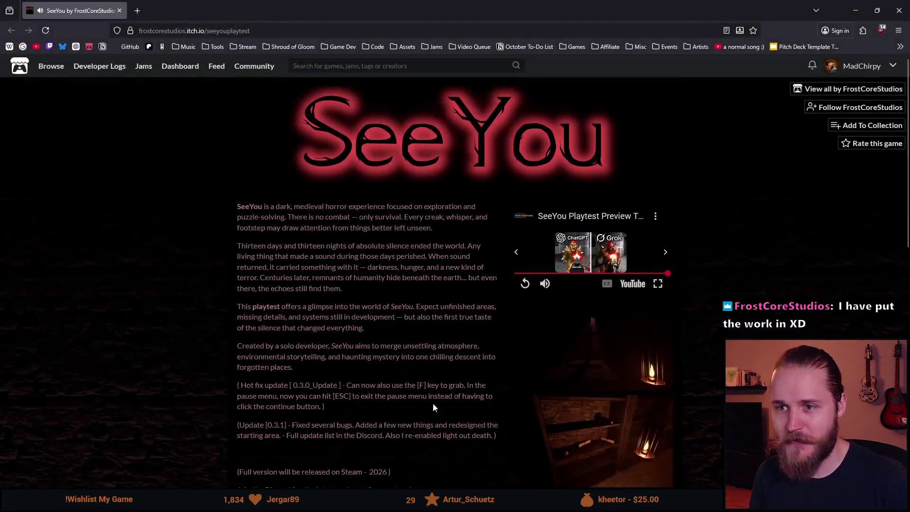
Select the SeeYou page address, follow its developer on itch.io, and return to Unity
key("ctrl+l")
key("alt+Tab")
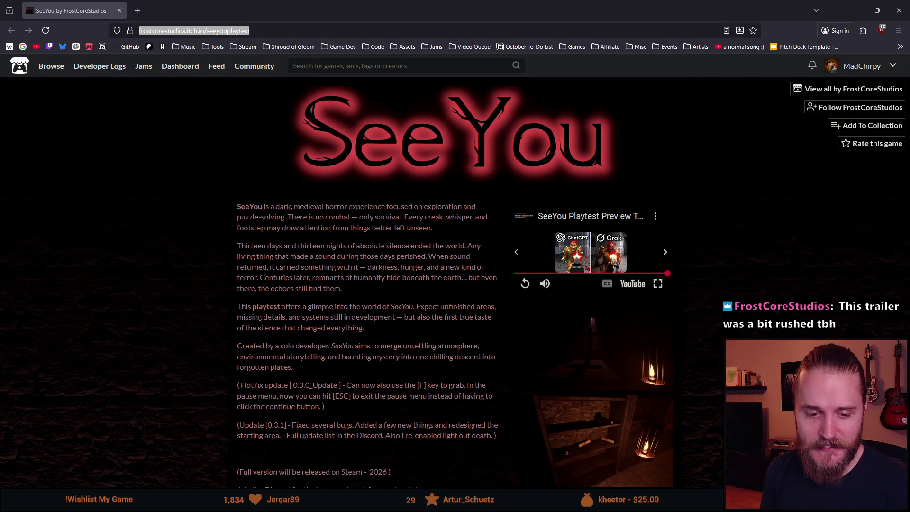
scroll(269, 389, "down", 2)
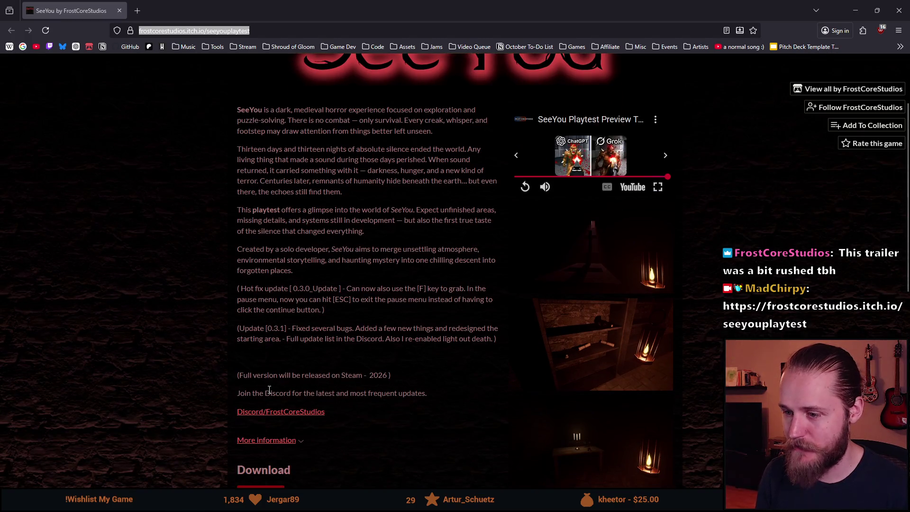
scroll(400, 324, "up", 1)
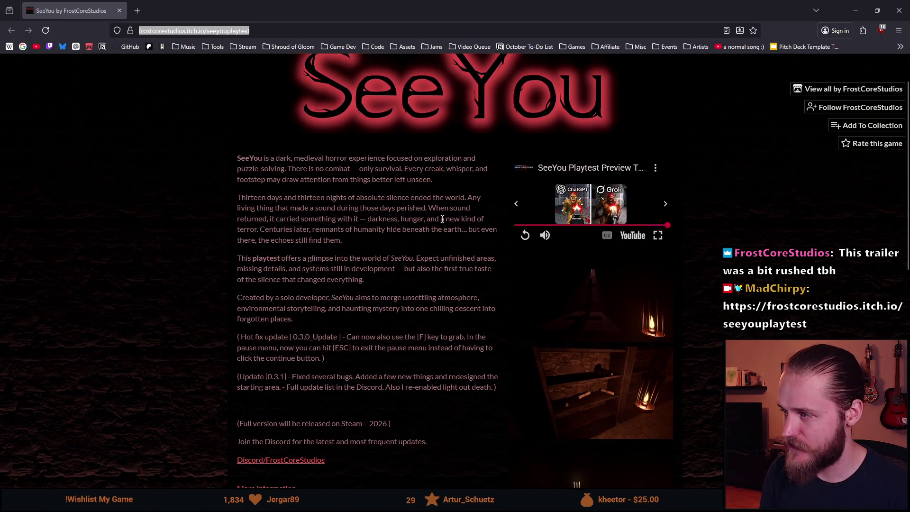
left_click(848, 107)
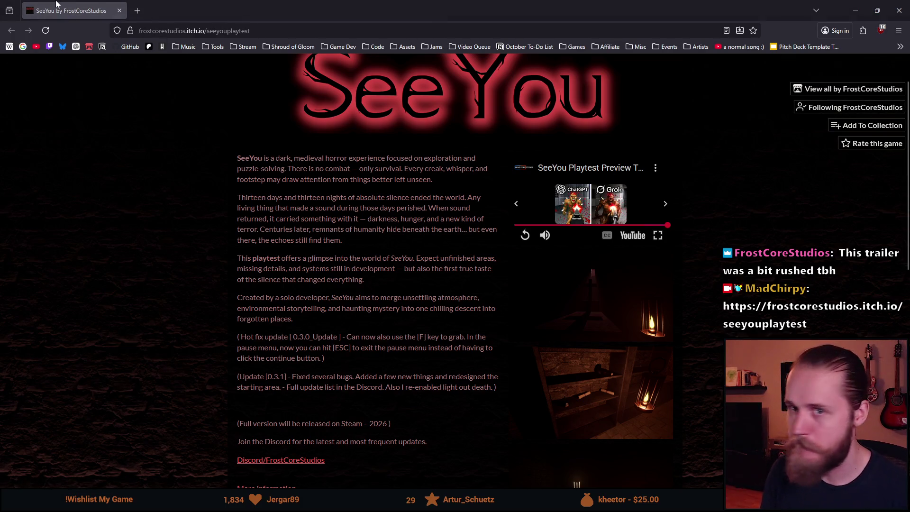
key("alt+Tab")
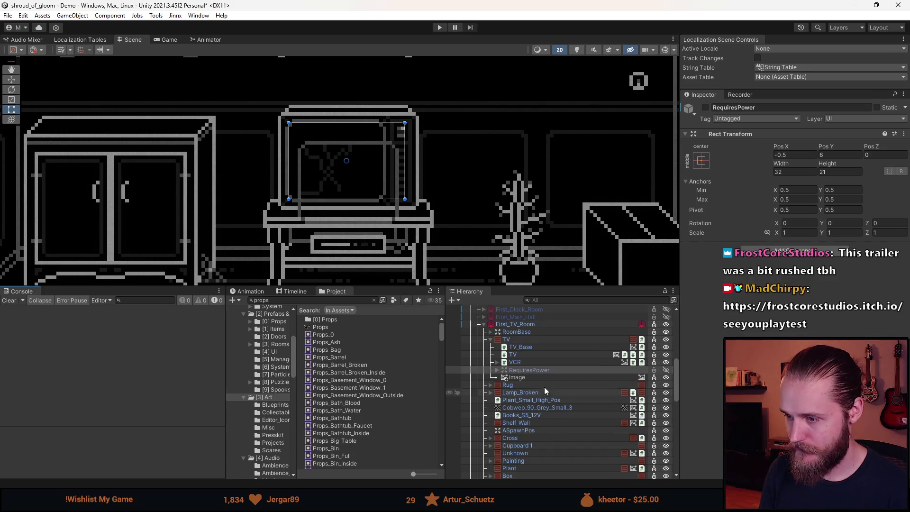
Move the crack image onto the TV screen at position -3.5, 6
left_click(517, 378)
scroll(347, 175, "up", 5)
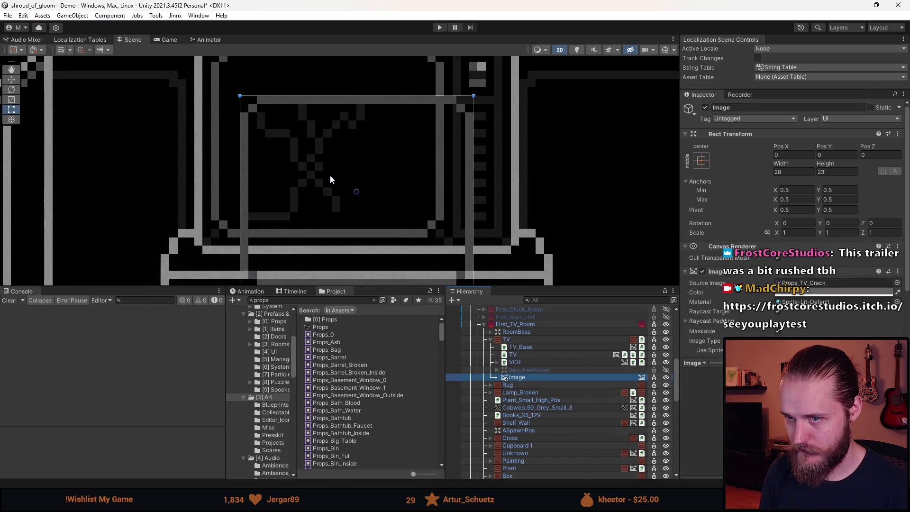
scroll(331, 185, "up", 2)
scroll(360, 208, "down", 1)
key("w")
left_click_drag(393, 210, 360, 166)
left_click(822, 155)
type("6")
left_click(789, 155)
key("BackSpace")
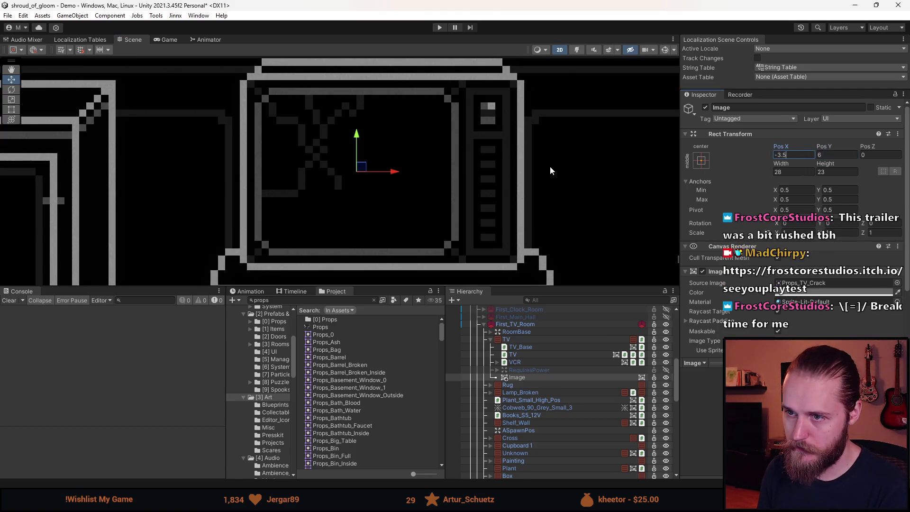
Rename the image to Crack and untick its Raycast Target
left_click(551, 171)
scroll(384, 183, "down", 10)
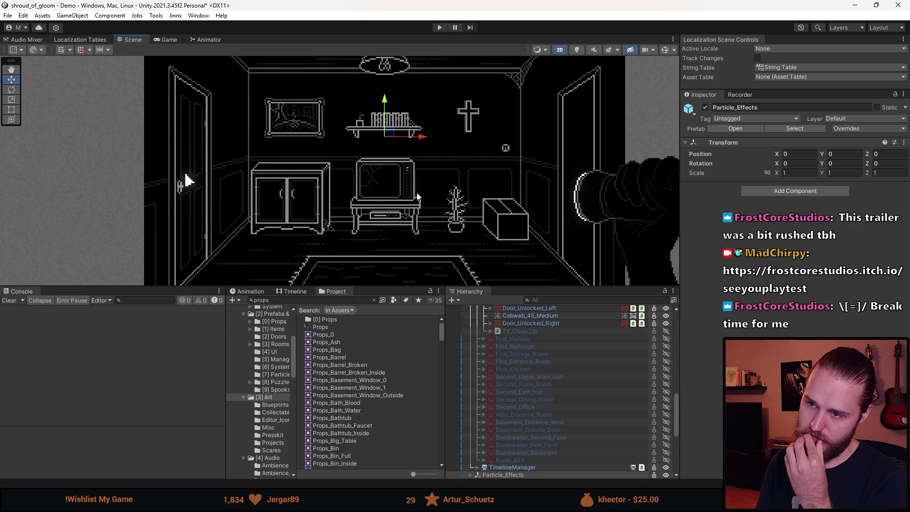
scroll(397, 177, "up", 5)
scroll(535, 360, "up", 5)
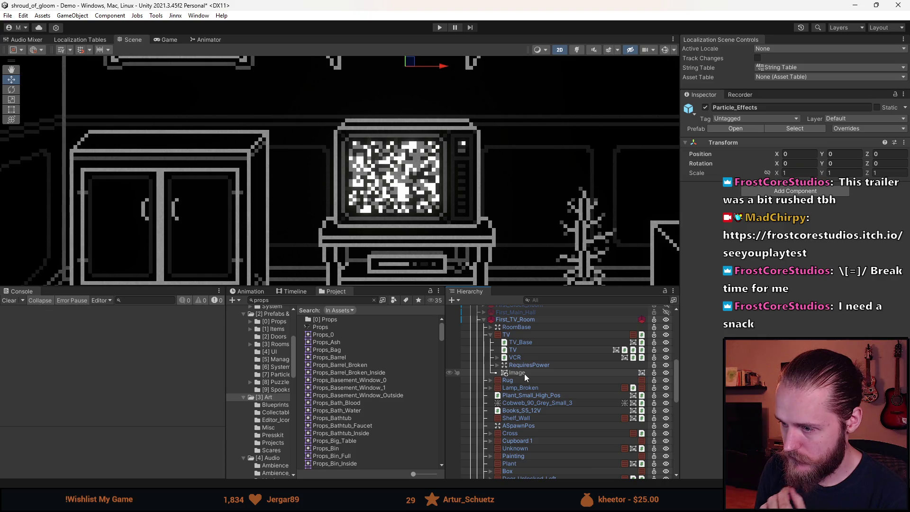
left_click(524, 374)
left_click(773, 107)
type("Crack")
key("Return")
scroll(726, 283, "down", 3)
left_click(777, 260)
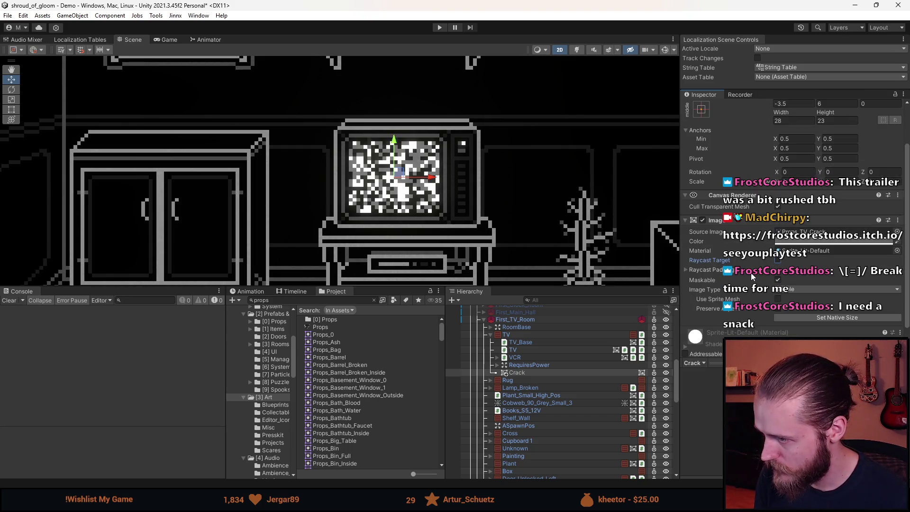
Deactivate Crack and activate TV_Close_Up, expanding it to show its children
scroll(752, 277, "down", 2)
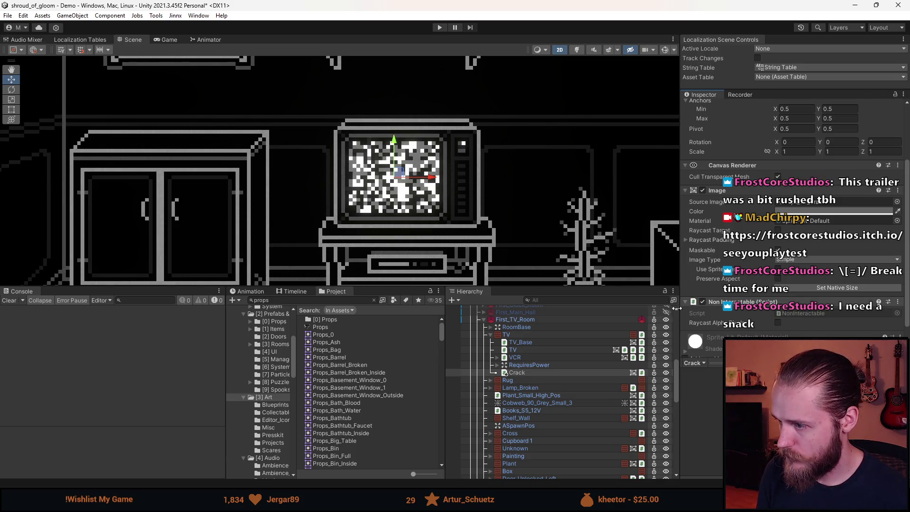
scroll(559, 389, "down", 3)
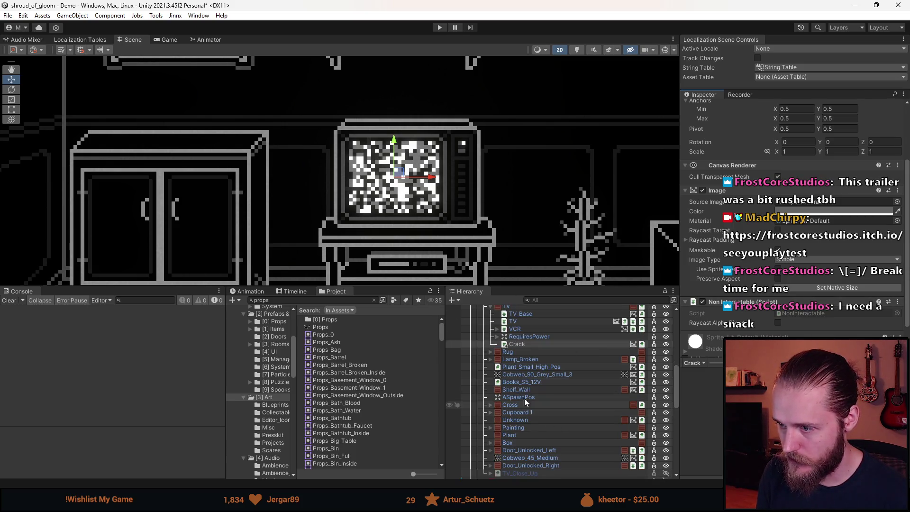
left_click(524, 345)
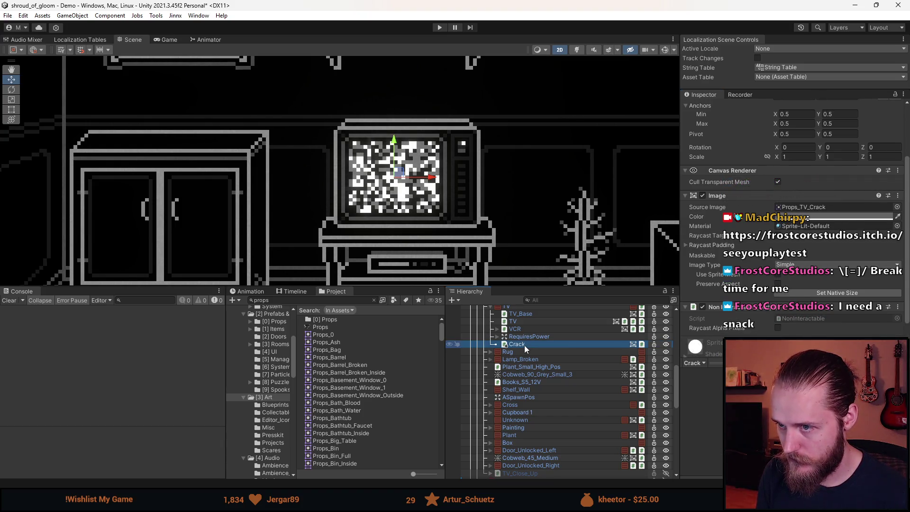
key("alt+shift+a")
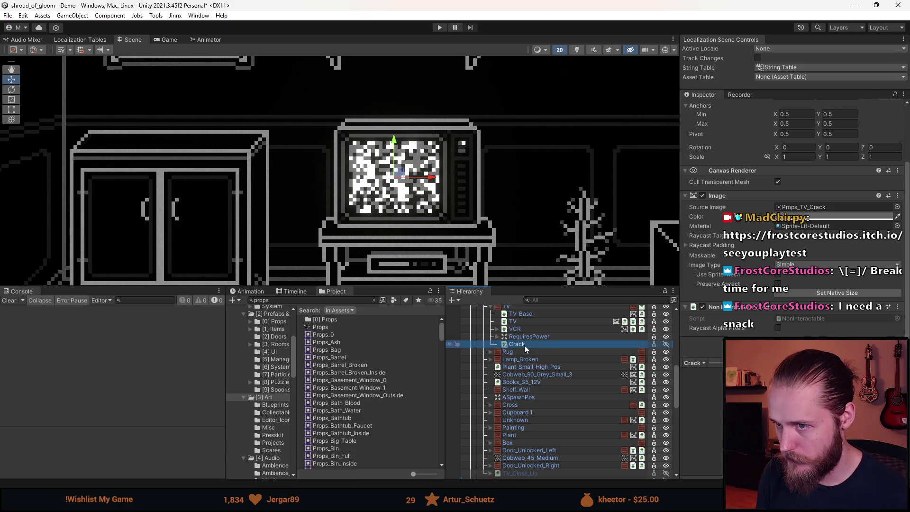
scroll(527, 411, "down", 4)
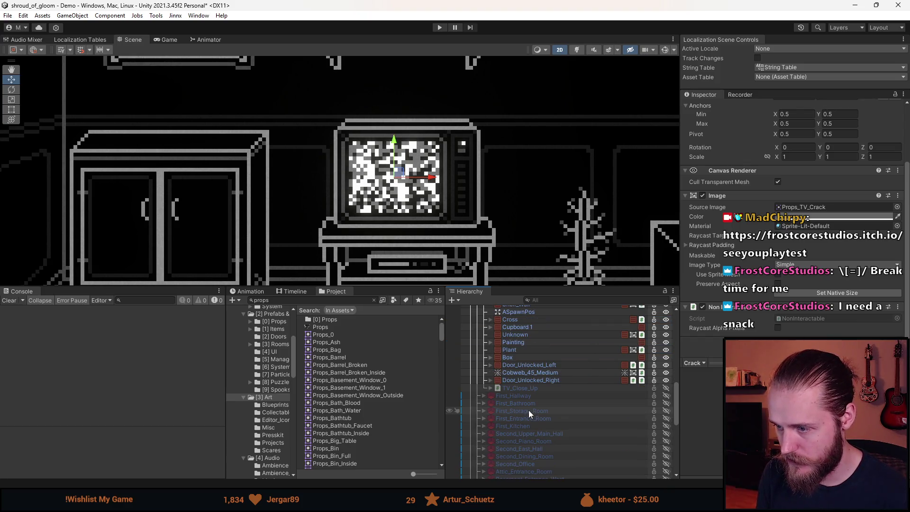
key("alt+shift+a")
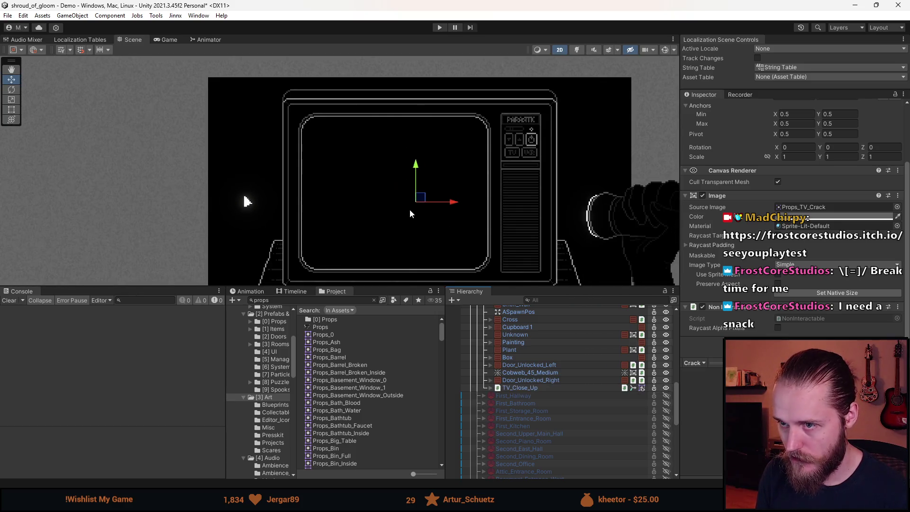
left_click(490, 388)
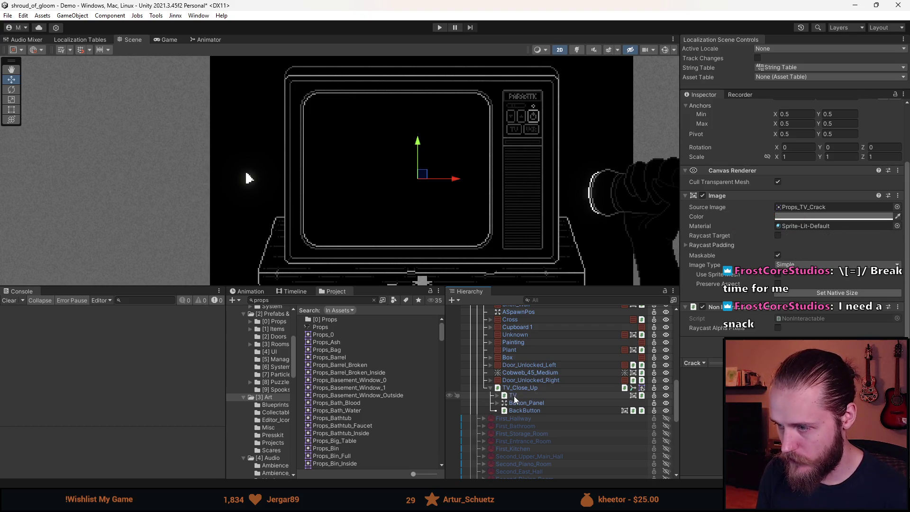
Add a UI Image under the close-up TV: TV_26 sprite, Sprite-Lit-Default material, native size 142×117
right_click(518, 396)
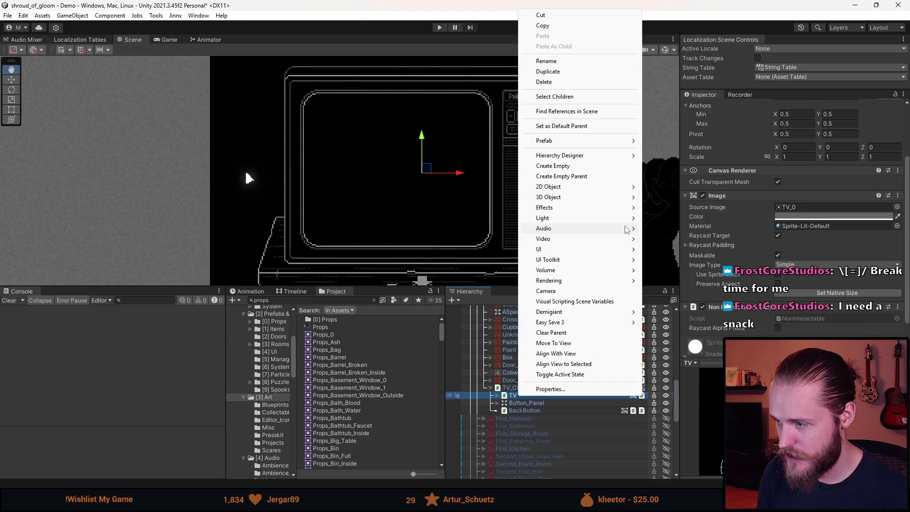
mouse_move(566, 250)
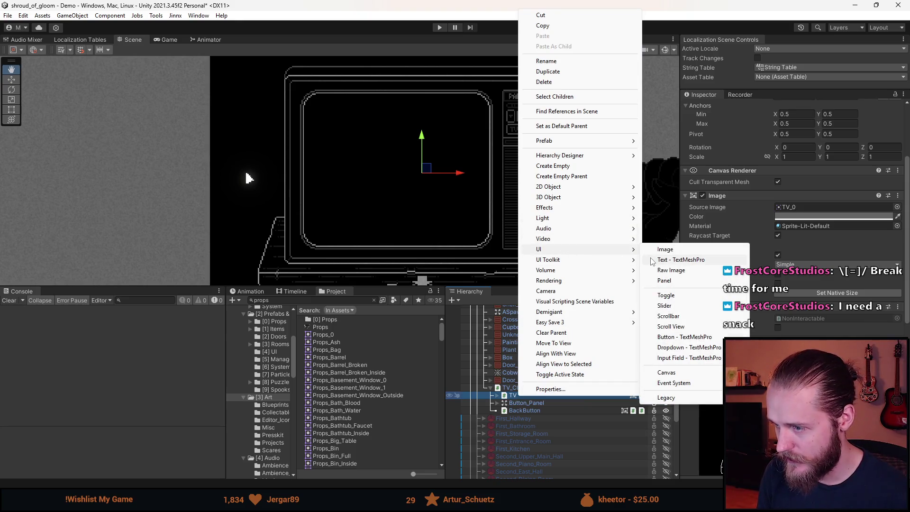
left_click(684, 251)
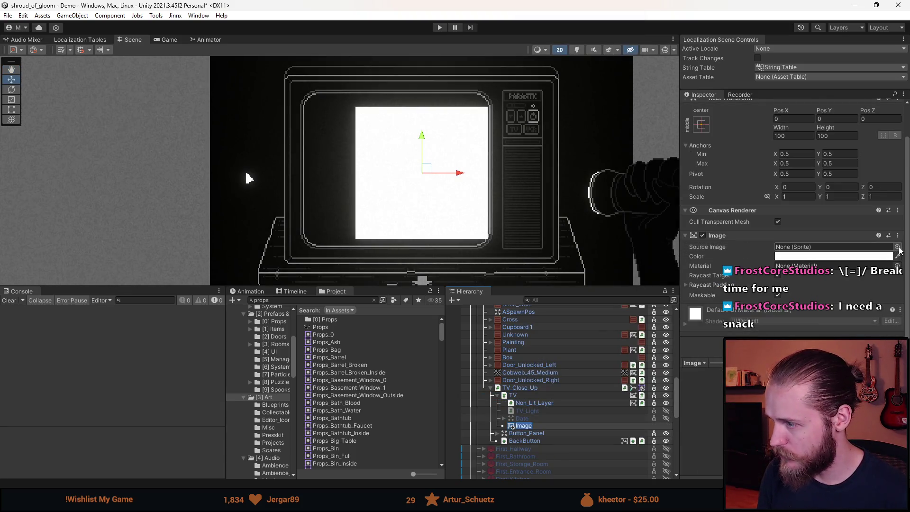
left_click(896, 247)
type("v")
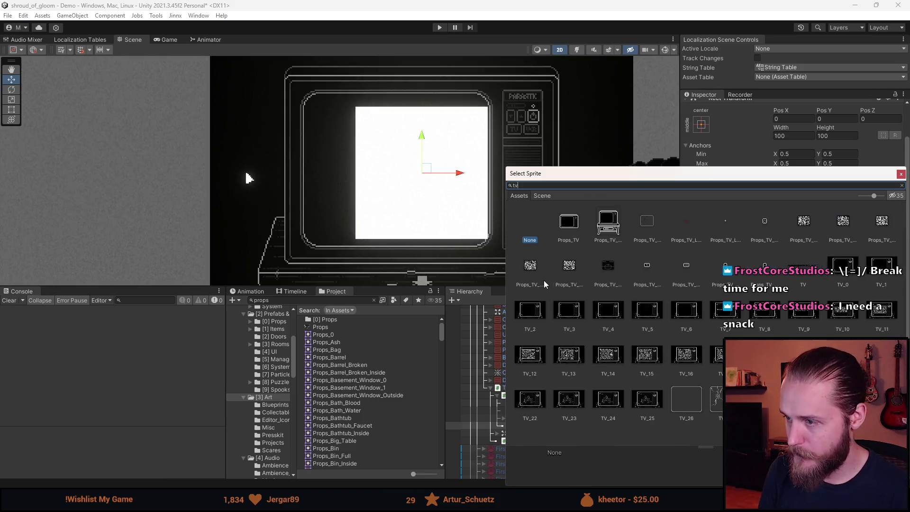
double_click(695, 408)
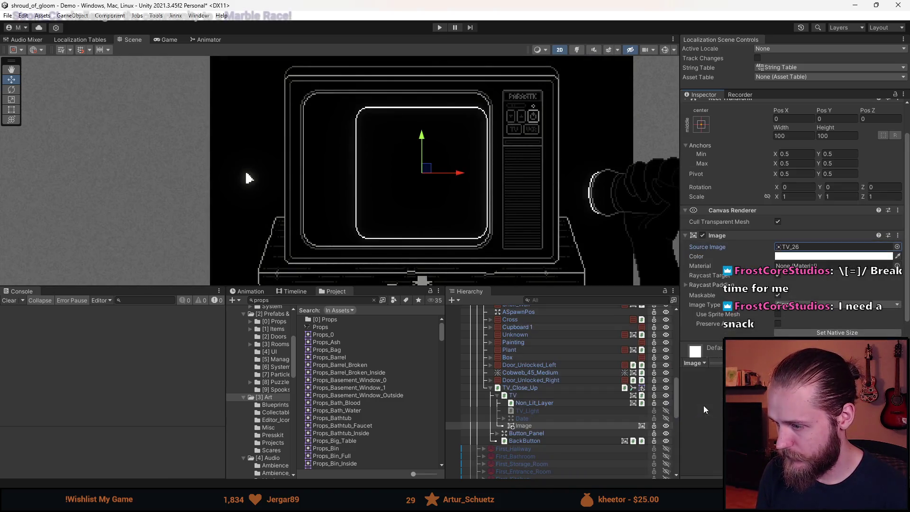
scroll(886, 241, "down", 1)
left_click(899, 246)
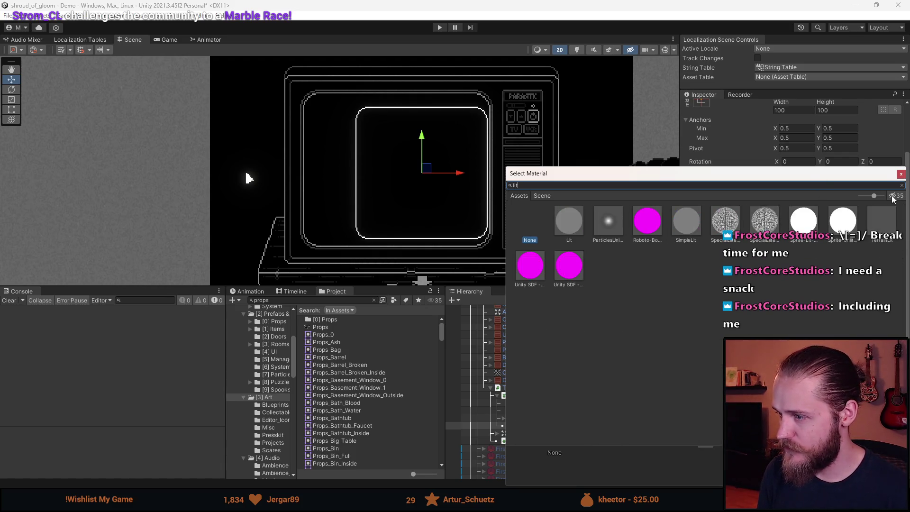
double_click(810, 224)
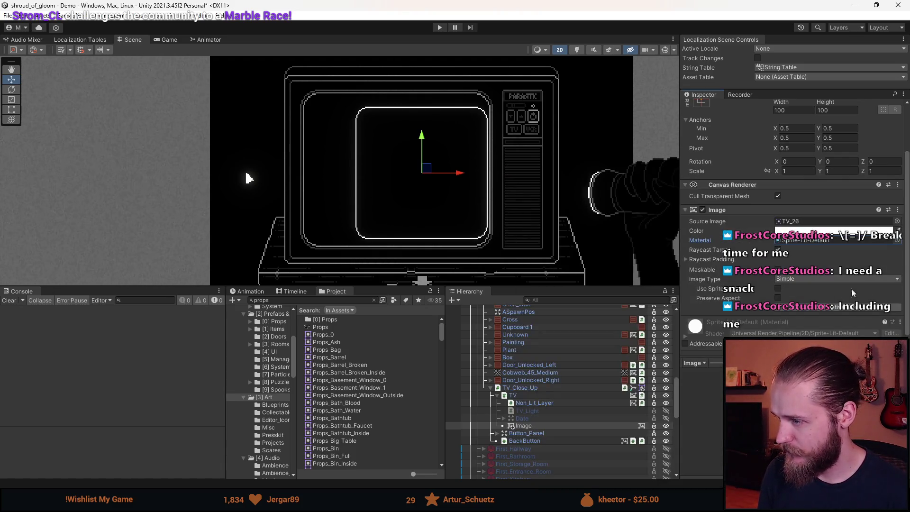
left_click(831, 309)
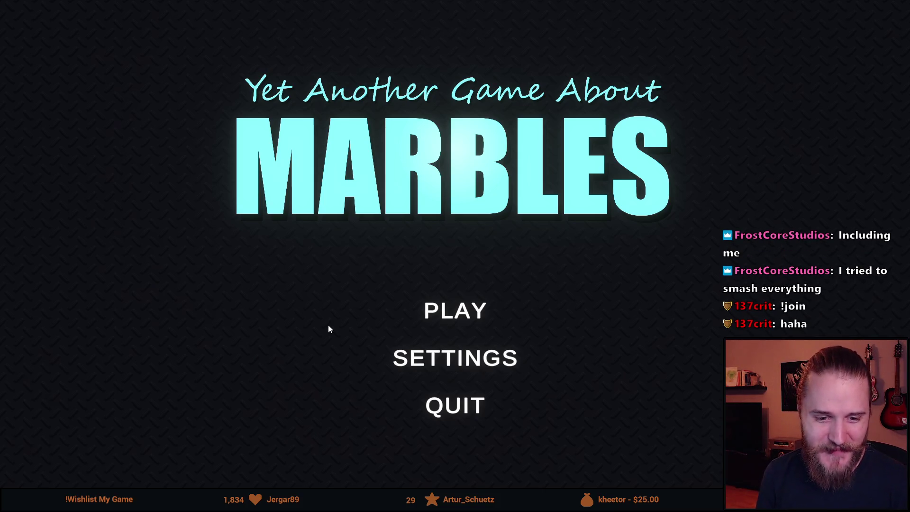
Press PLAY on the main menu and pick The Descent track
left_click(426, 310)
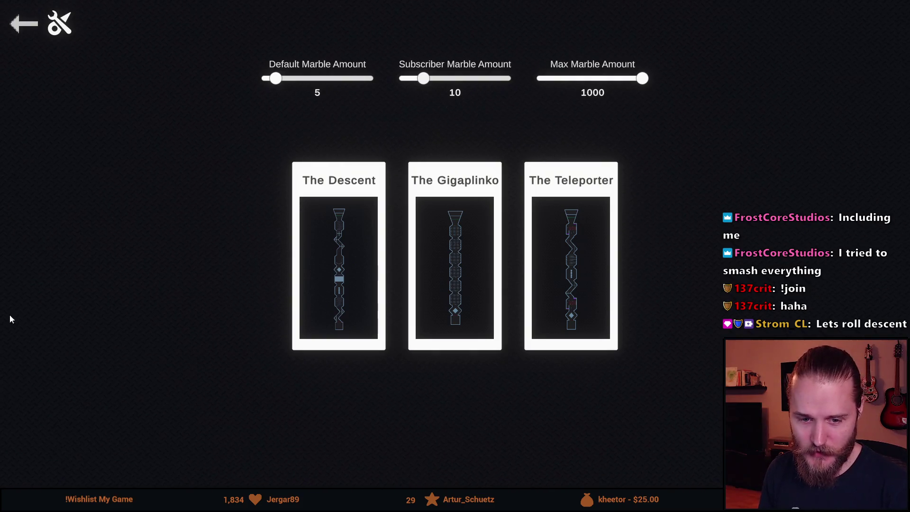
left_click(329, 245)
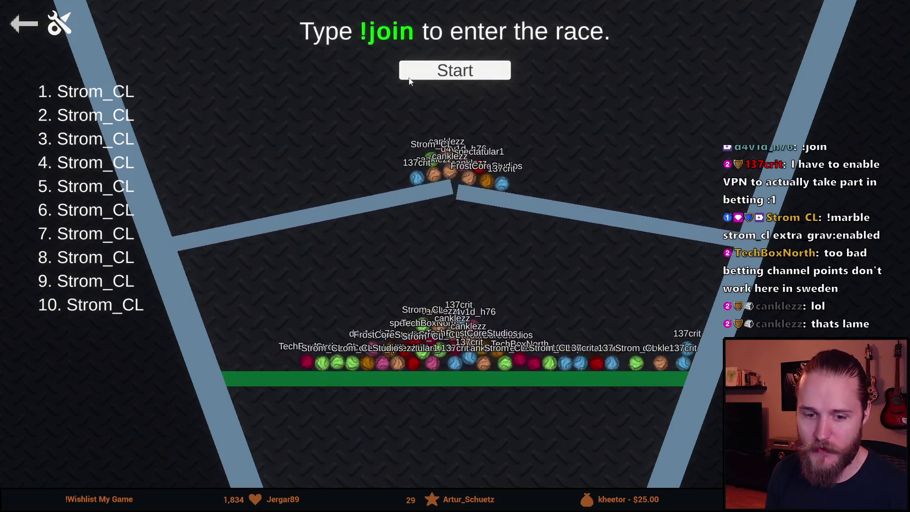
Press Start in the join lobby to begin the 10-second race countdown
left_click(463, 77)
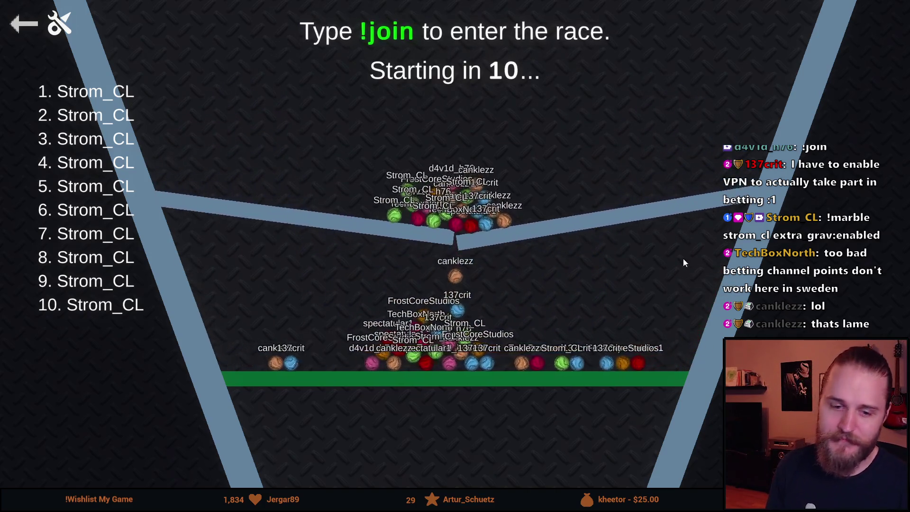
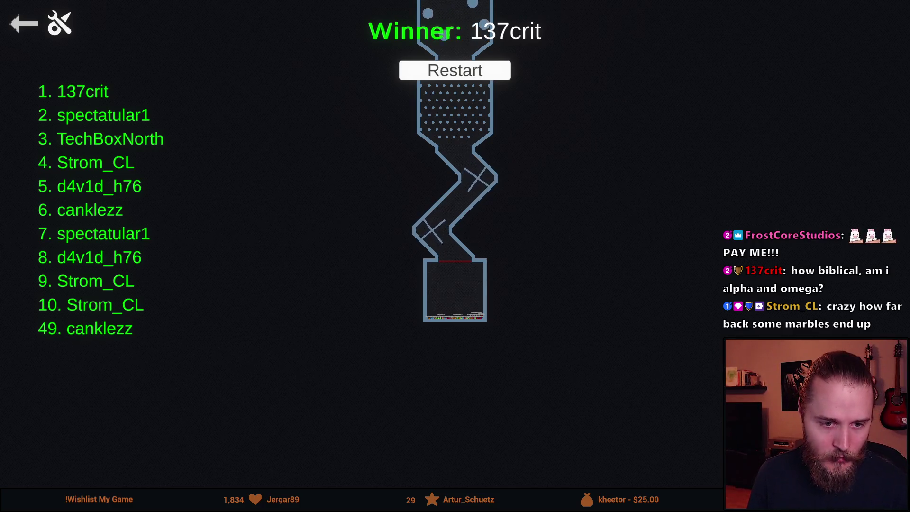
Leave the marble race winner screen, return to the main menu, and confirm quitting the game
left_click(20, 28)
left_click(7, 23)
left_click(466, 403)
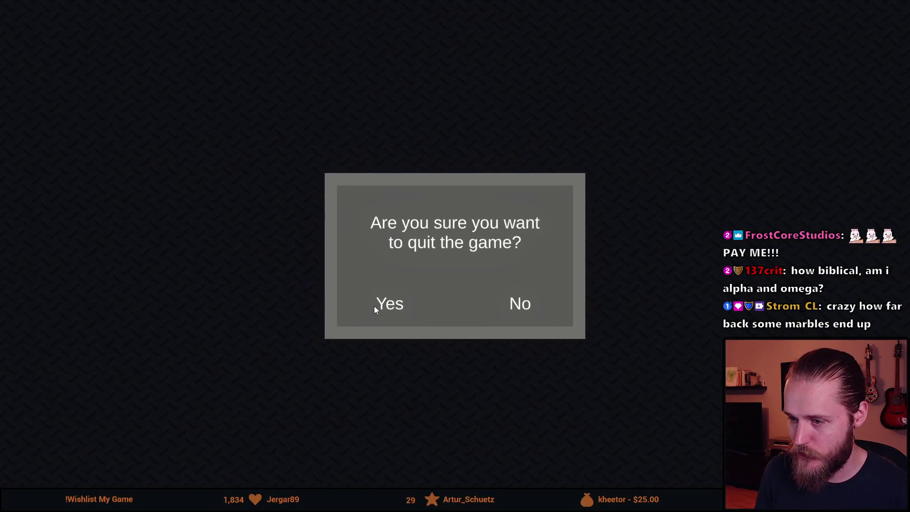
left_click(374, 307)
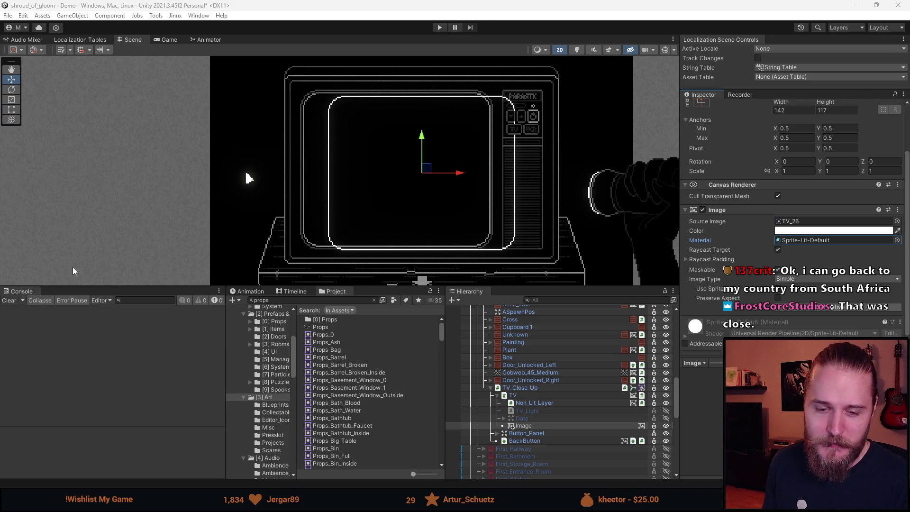
Copy Non_Lit_Layer's Image colour and paste it onto the Image object
left_click_drag(417, 284, 417, 349)
scroll(368, 155, "up", 5)
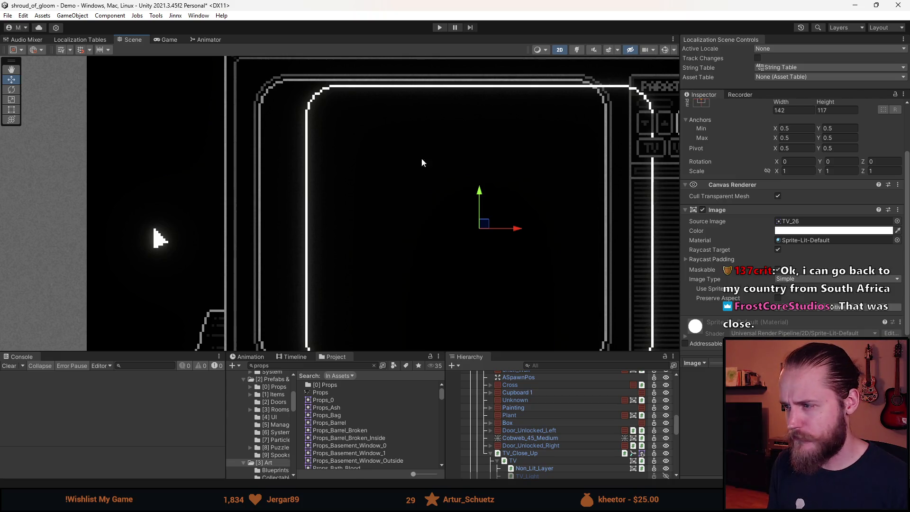
scroll(542, 457, "down", 2)
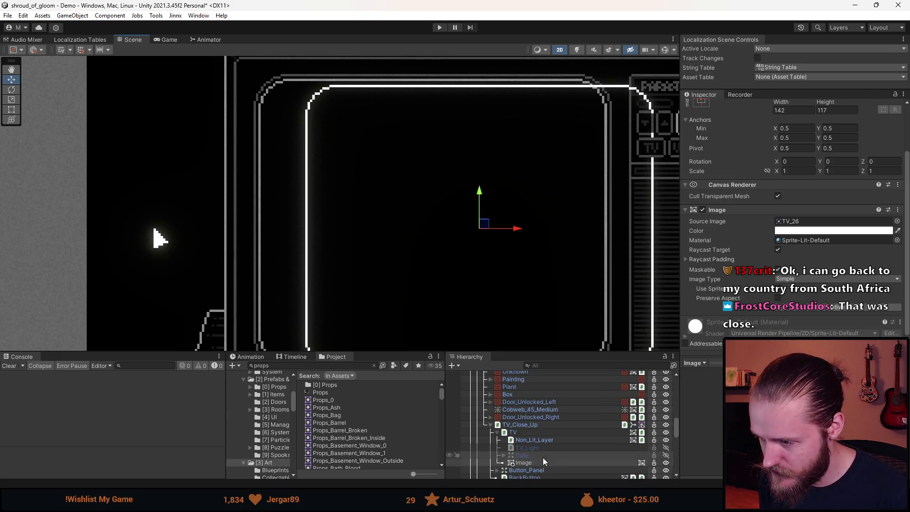
left_click(535, 440)
right_click(800, 230)
left_click(825, 237)
left_click(540, 459)
right_click(796, 231)
left_click(819, 247)
Move the Image up-left over the TV screen and adjust its Pos Y
scroll(410, 195, "up", 2)
left_click_drag(528, 254, 466, 241)
scroll(776, 144, "up", 3)
left_click(826, 155)
scroll(491, 220, "down", 4)
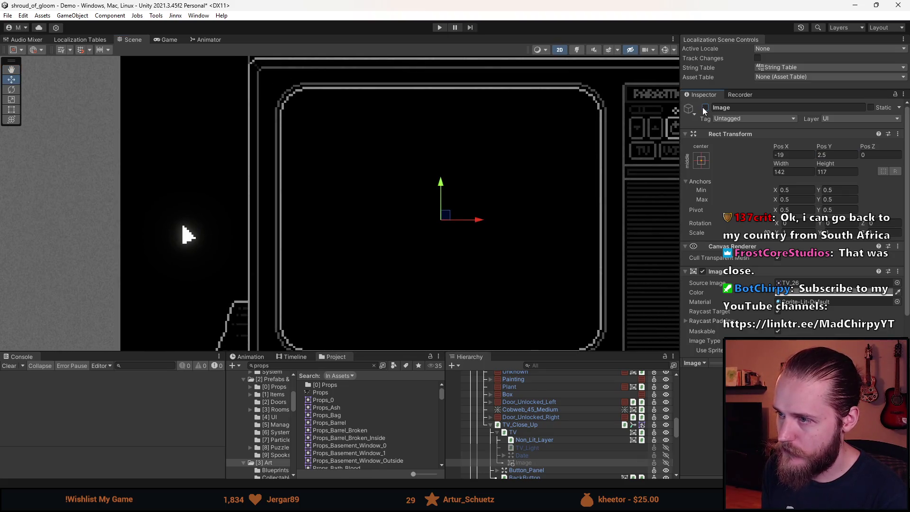
scroll(696, 213, "down", 3)
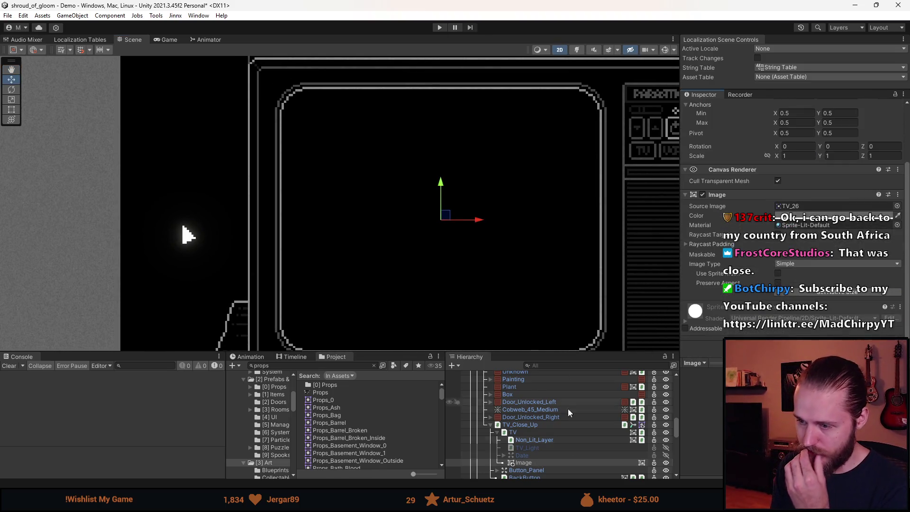
left_click_drag(558, 351, 556, 316)
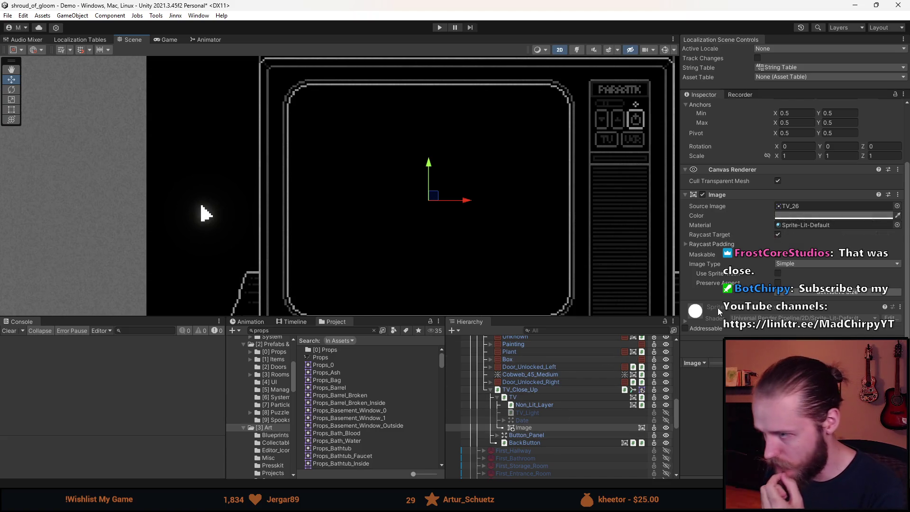
scroll(717, 308, "down", 1)
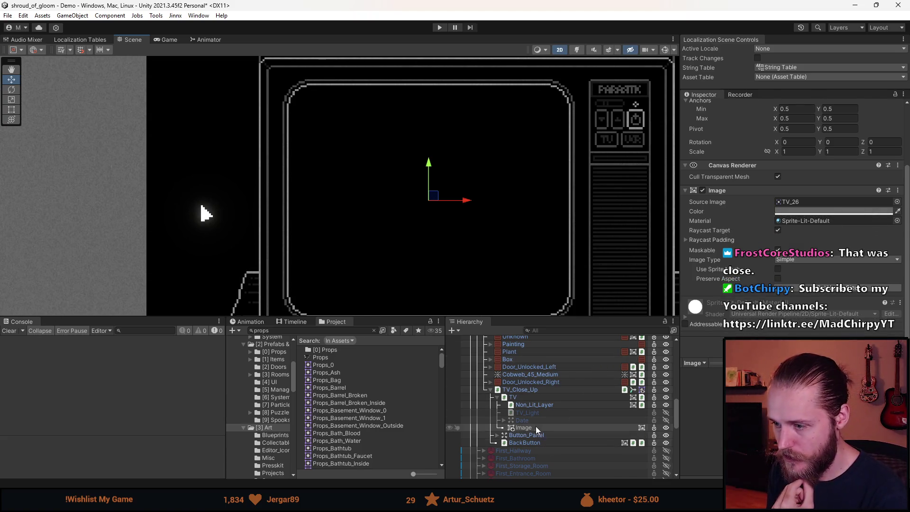
scroll(755, 149, "up", 3)
Rename the Image object to Screen_Hitbox and duplicate it
left_click(753, 108)
type("Screen_Hitbox")
key("Return")
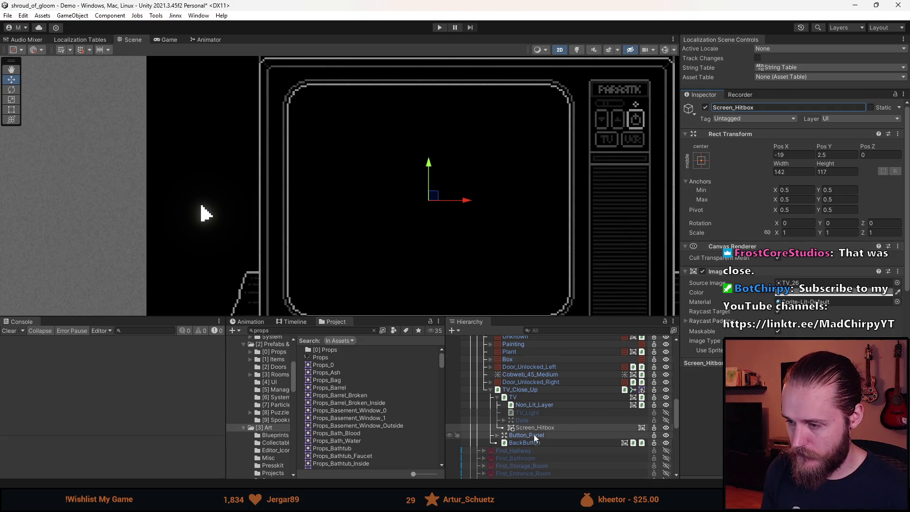
left_click(539, 429)
key("ctrl+d")
Give the copy the TV_27 sprite, name it Screen_Cracked, and turn off Raycast Target
left_click(897, 283)
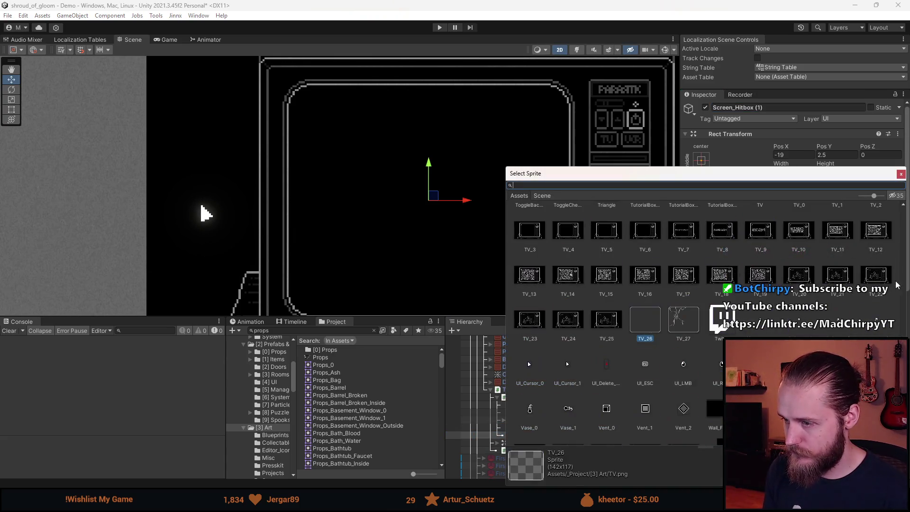
double_click(681, 321)
left_click(743, 107)
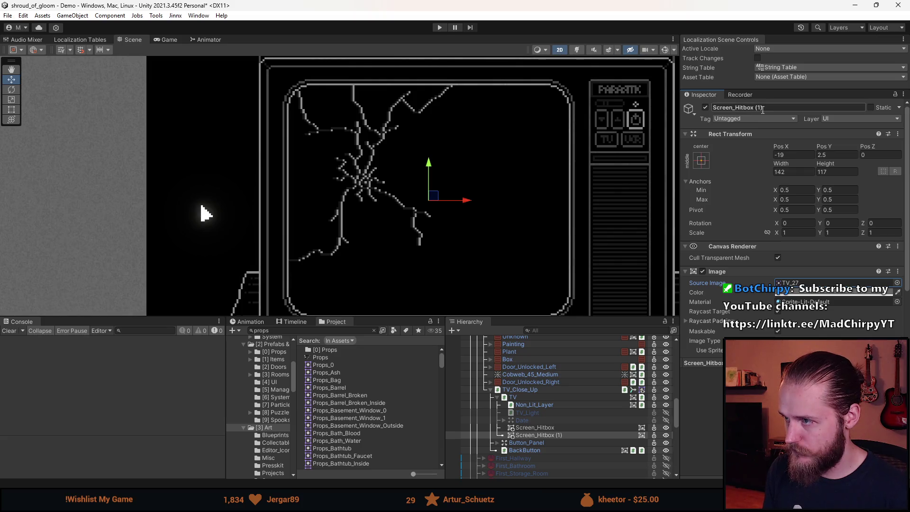
type("C")
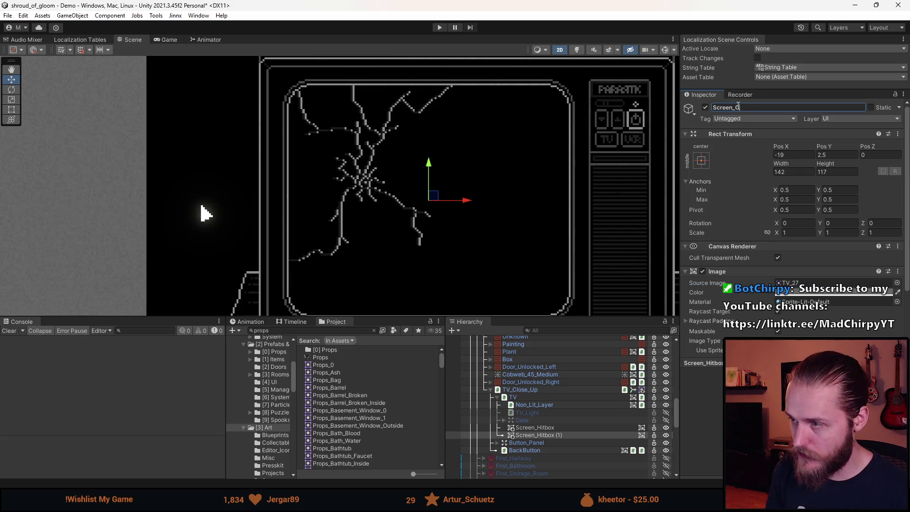
type("d")
key("Return")
scroll(743, 294, "down", 3)
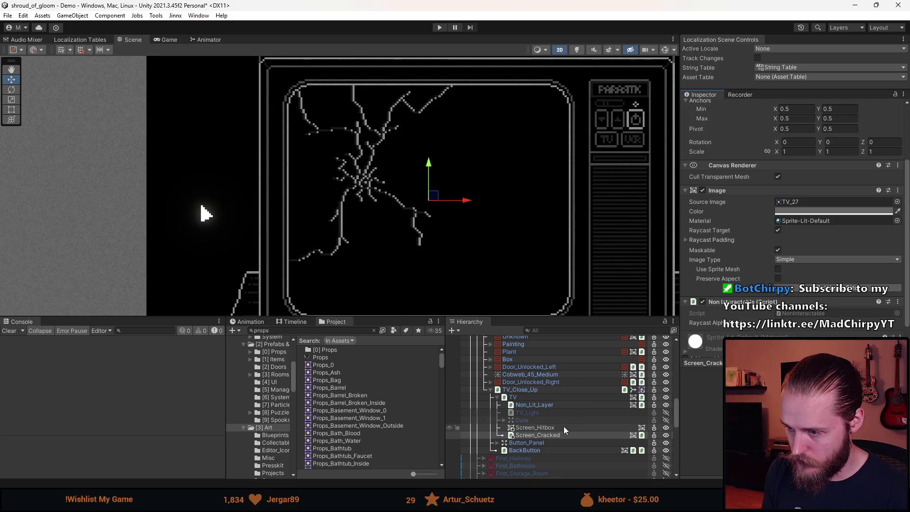
left_click(777, 230)
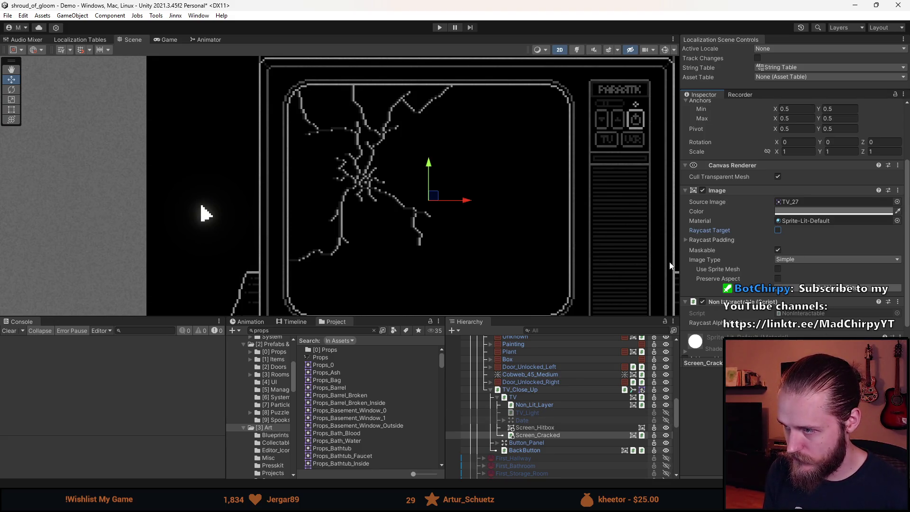
left_click(547, 427)
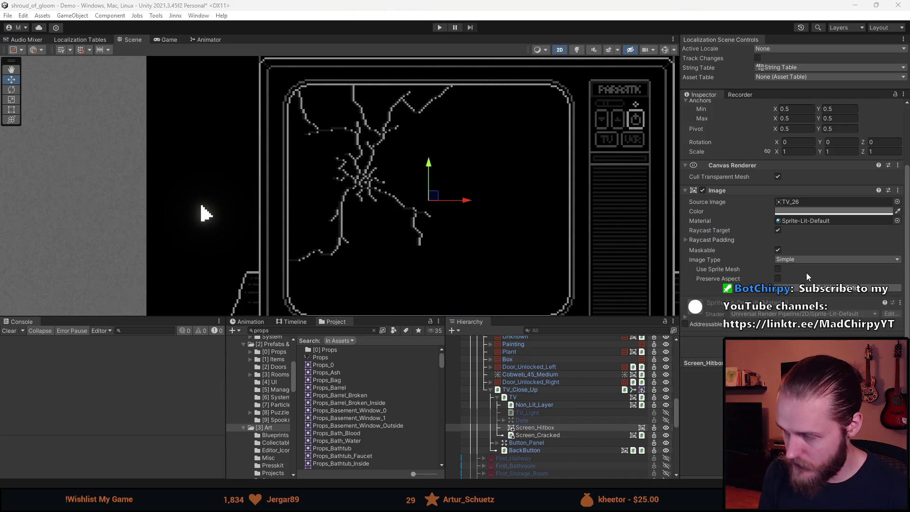
Add a Play Sound On Click component and assign SFX_Metal_Tap as its sound
scroll(798, 260, "down", 3)
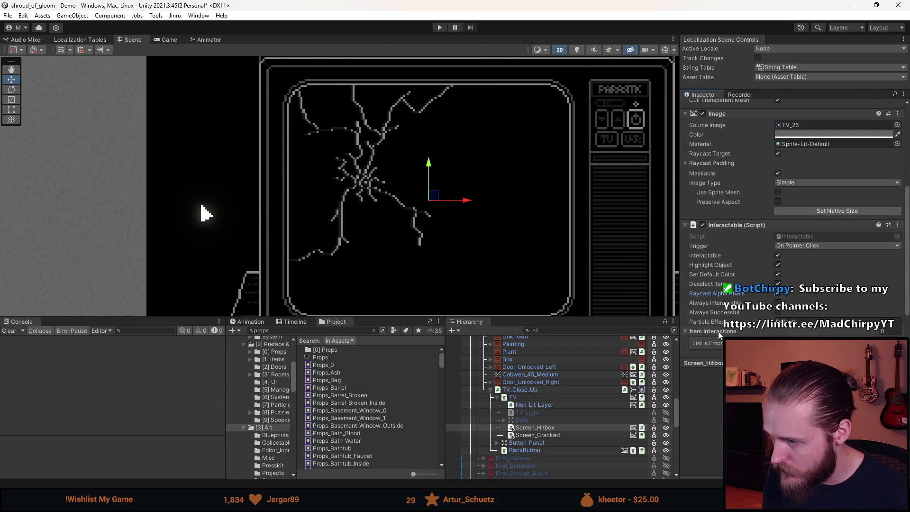
scroll(734, 332, "down", 2)
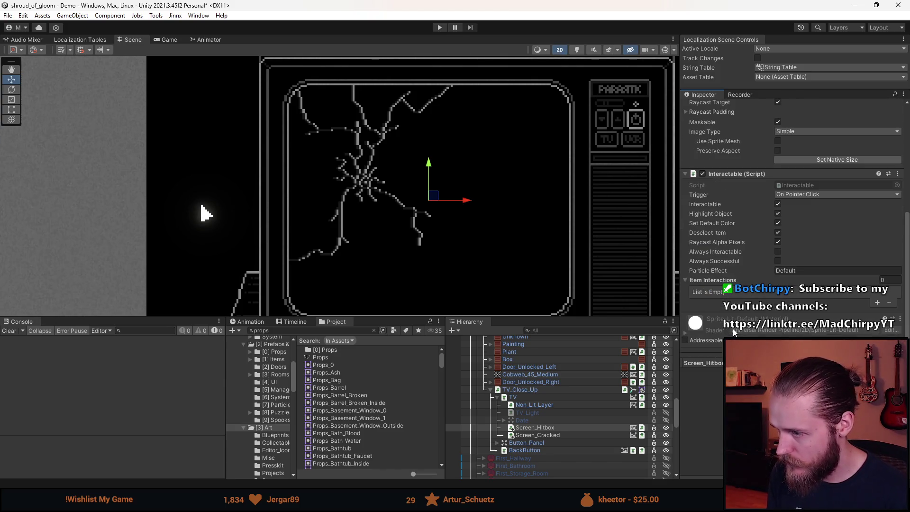
scroll(798, 213, "down", 1)
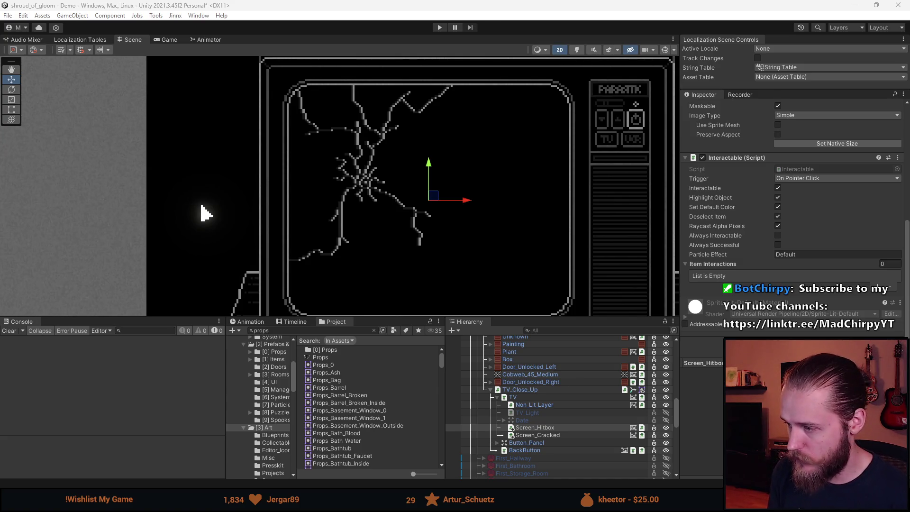
key("Return")
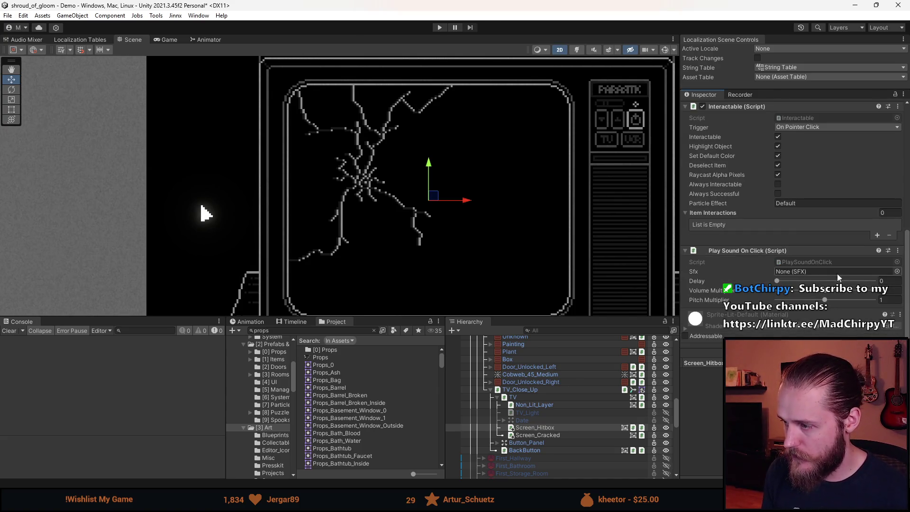
left_click(897, 271)
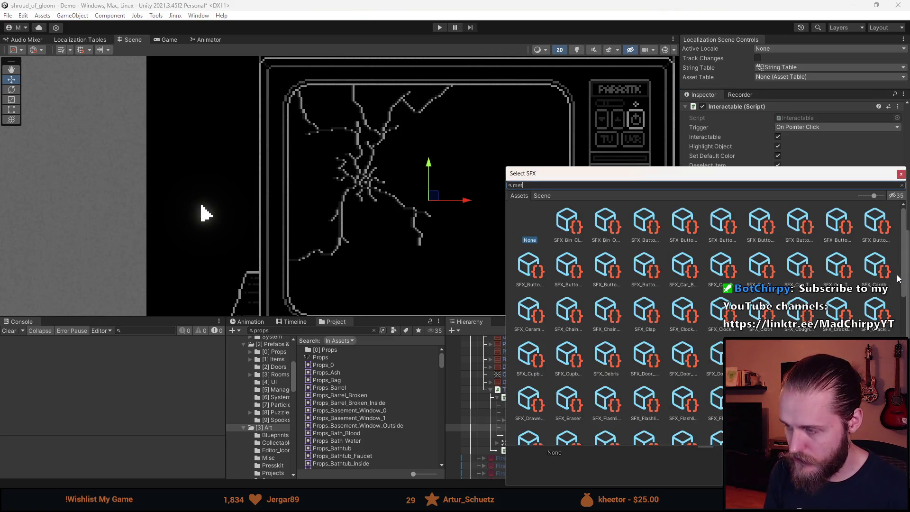
type("metal")
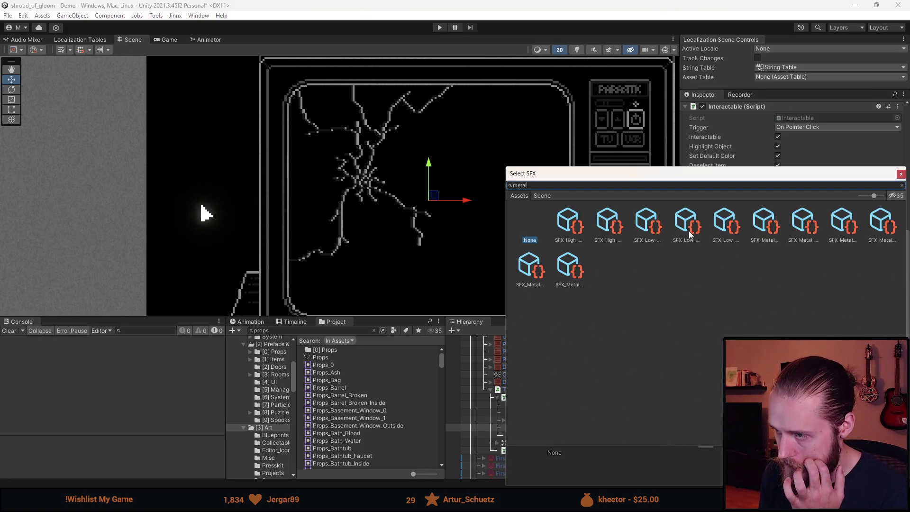
left_click(764, 232)
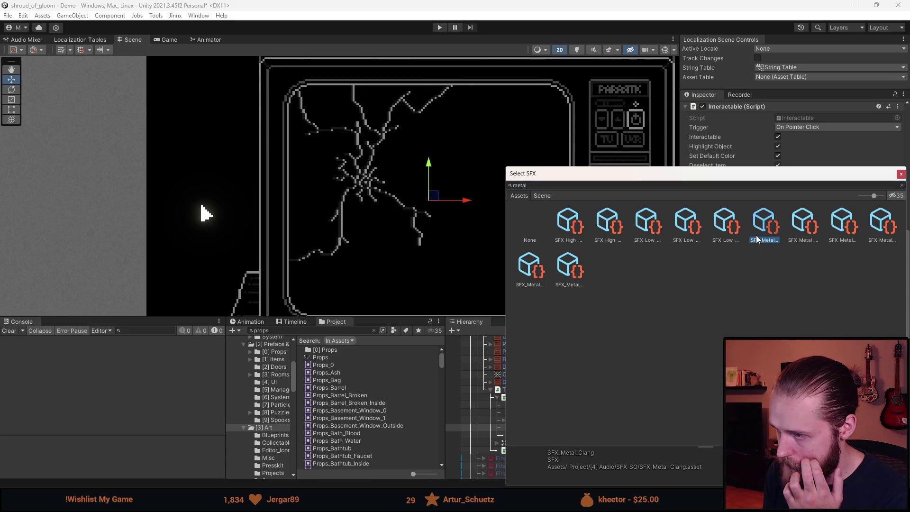
left_click(792, 239)
left_click(828, 229)
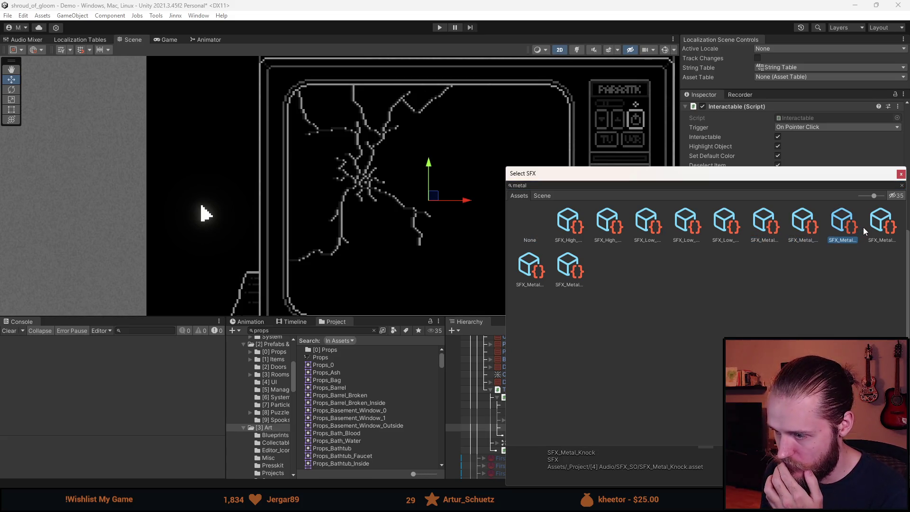
left_click(882, 227)
left_click(529, 266)
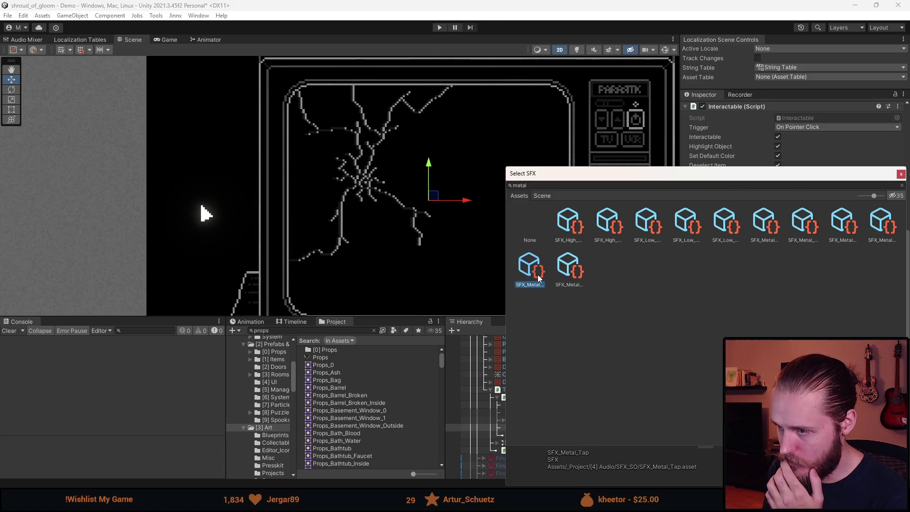
double_click(529, 265)
Set the Volume Multiplier to 0.7 and the Pitch Multiplier to 1.2
left_click(884, 290)
type("0.7")
left_click(890, 301)
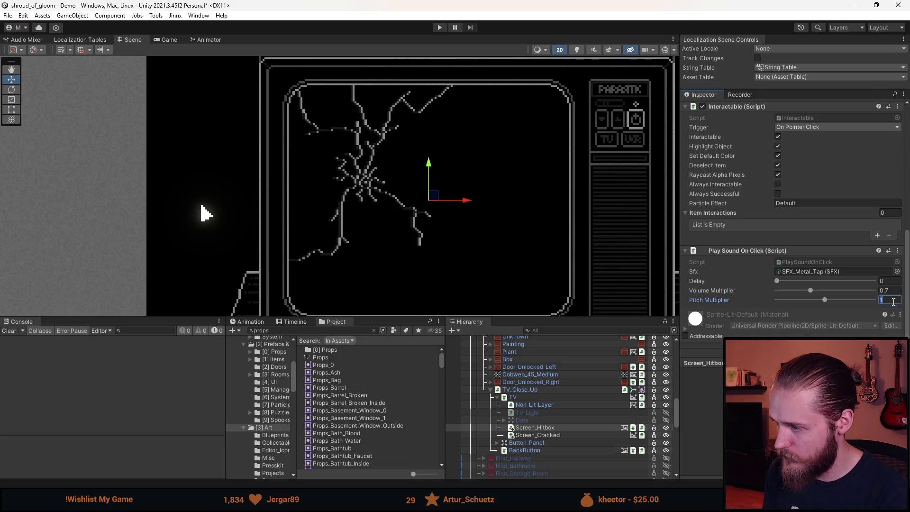
type("1,2")
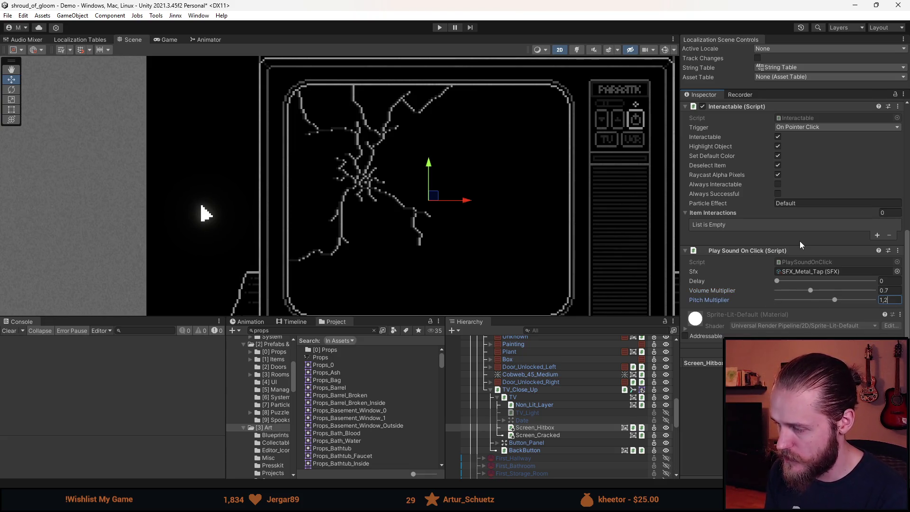
left_click(769, 235)
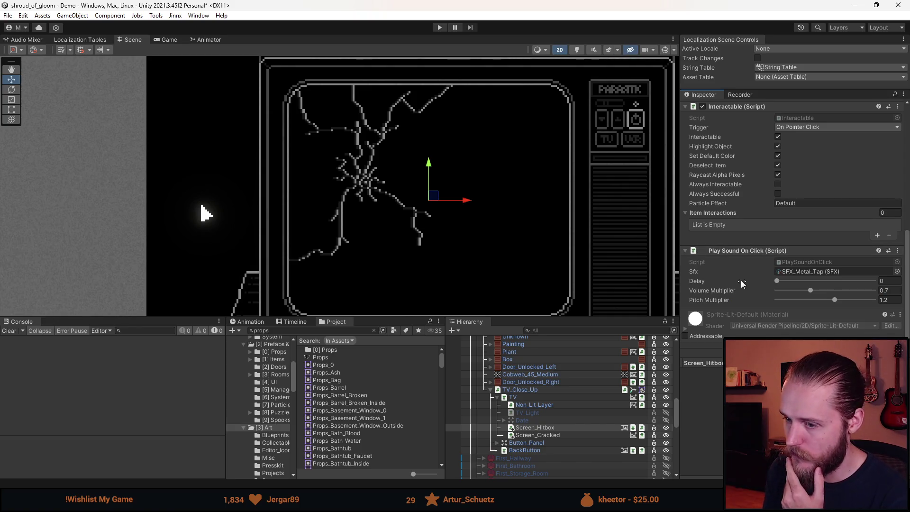
scroll(722, 290, "up", 2)
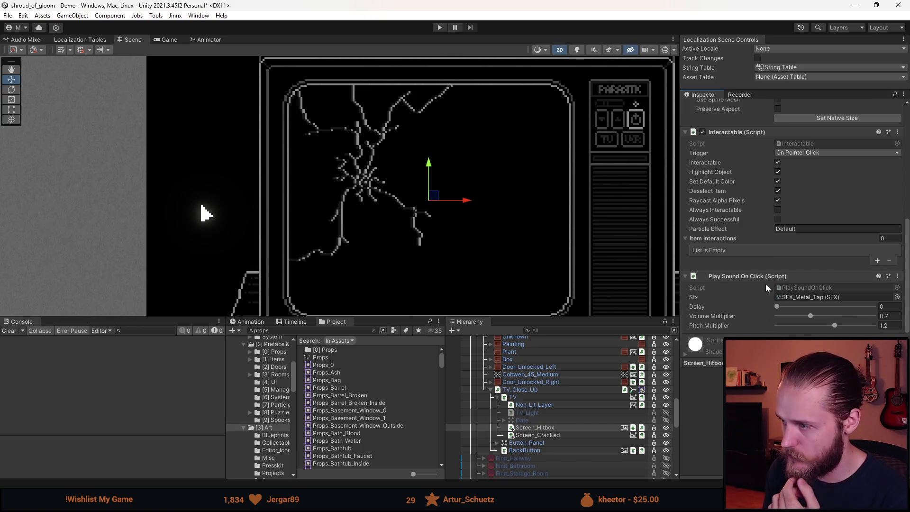
Create one item interaction on Screen_Hitbox whose required Items Element 0 is Hammer
scroll(860, 276, "down", 3)
left_click(875, 223)
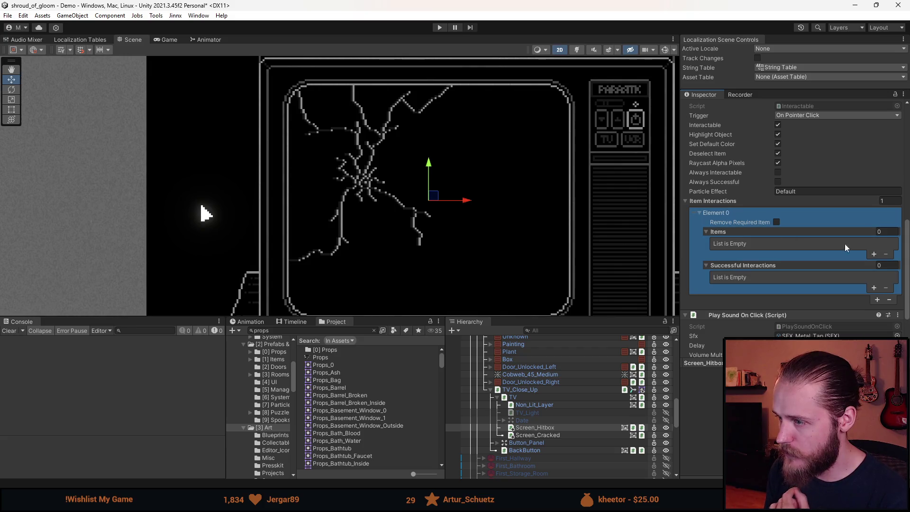
left_click(873, 254)
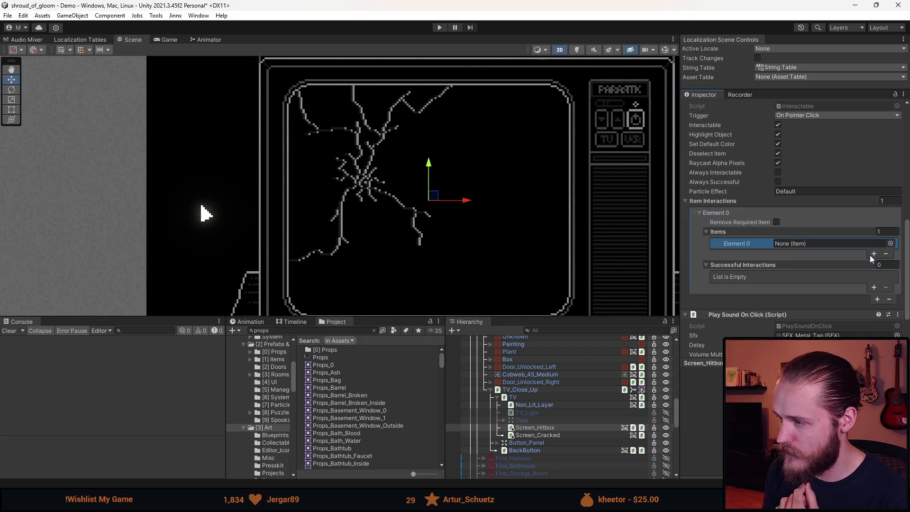
left_click(876, 299)
scroll(889, 322, "down", 3)
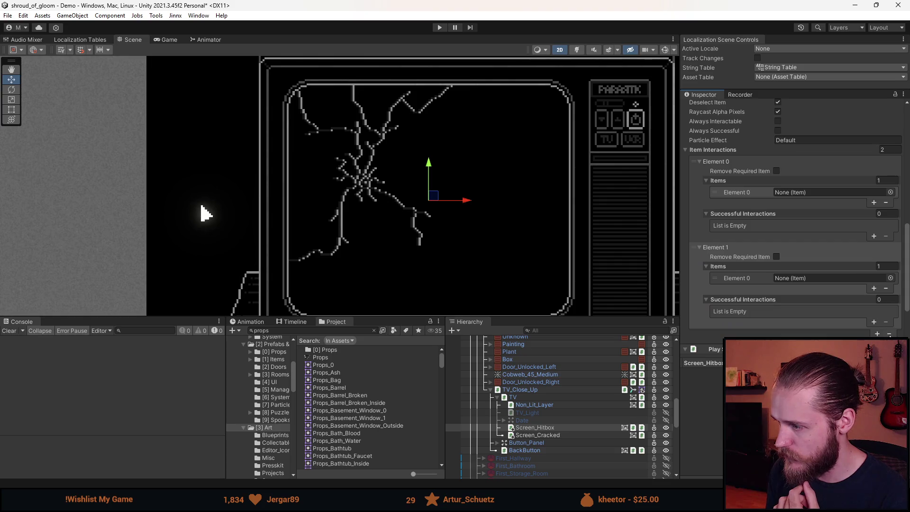
left_click(889, 334)
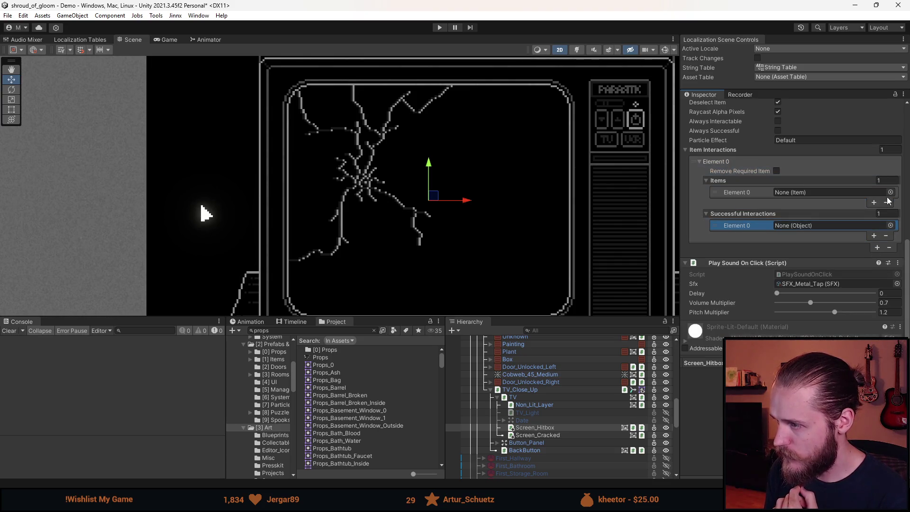
left_click(890, 192)
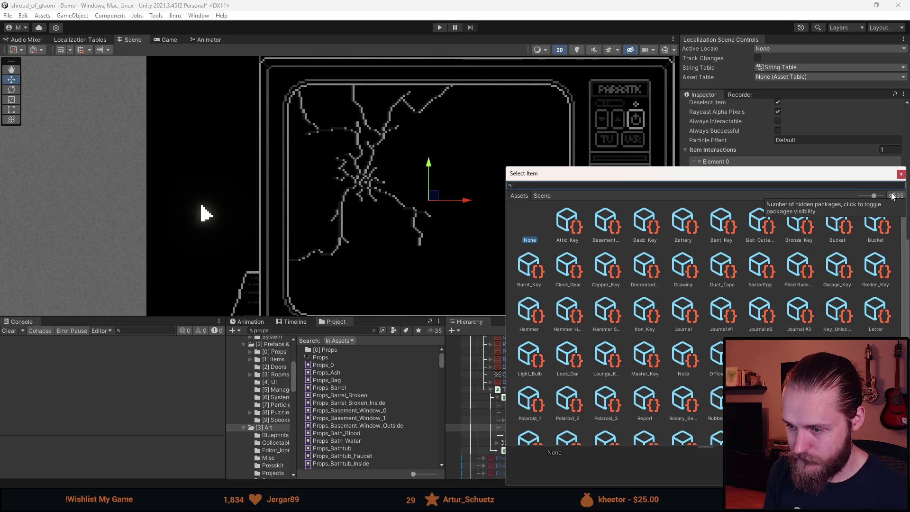
type("hamer")
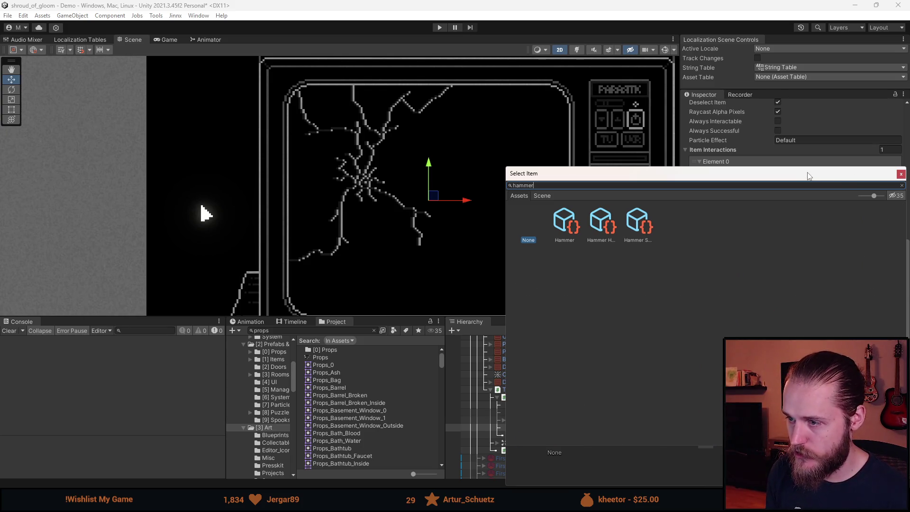
key("Down")
key("Return")
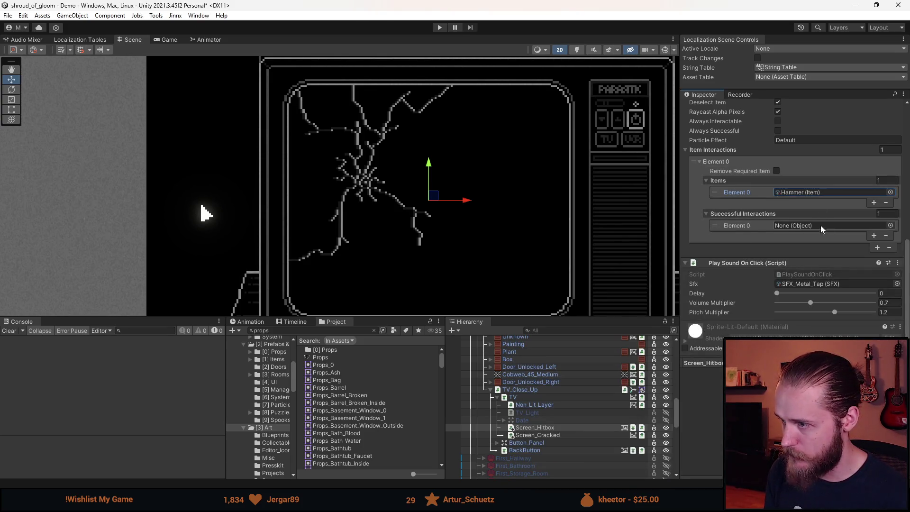
Create an empty child named Interaction_Hammer under Screen_Hitbox
right_click(534, 427)
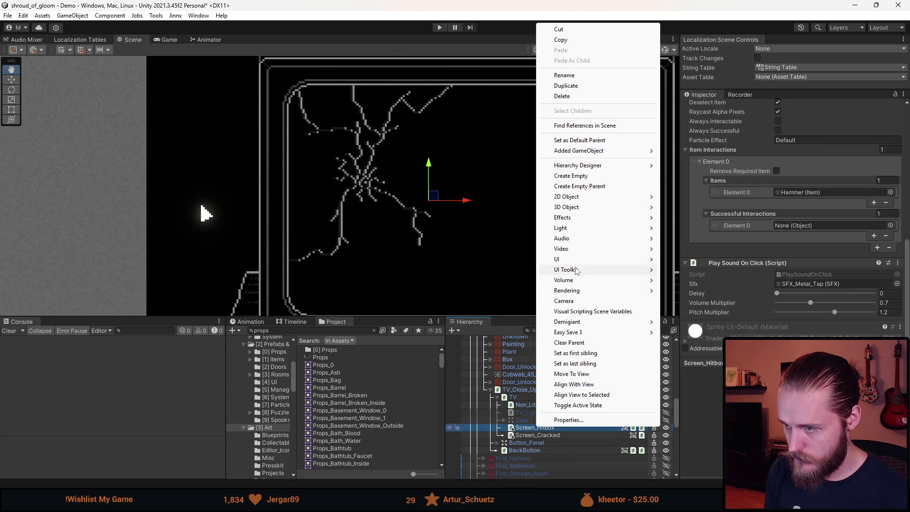
left_click(593, 174)
type("Interaction")
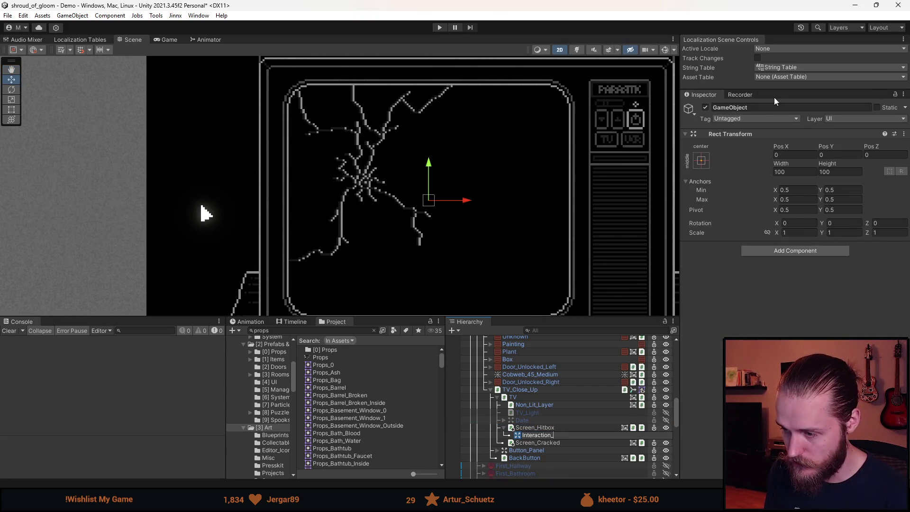
type("_Hammer")
key("Return")
Add Play Sounds On Click and Switch Objects On Click components to Interaction_Hammer
left_click(777, 251)
type("playsounds")
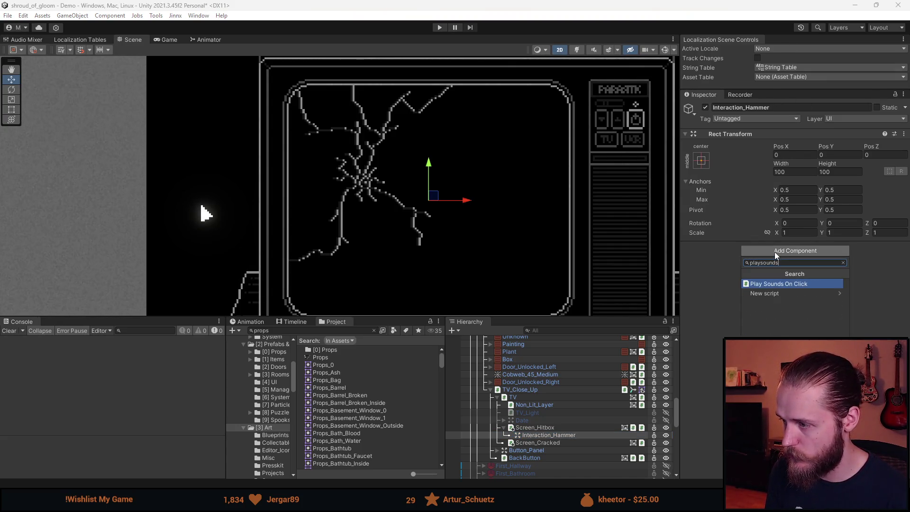
key("Return")
left_click(782, 308)
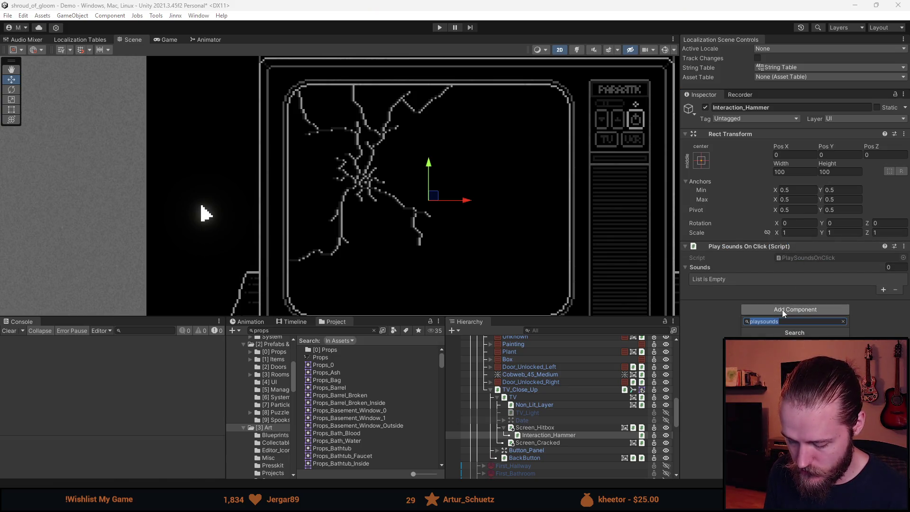
type("switch")
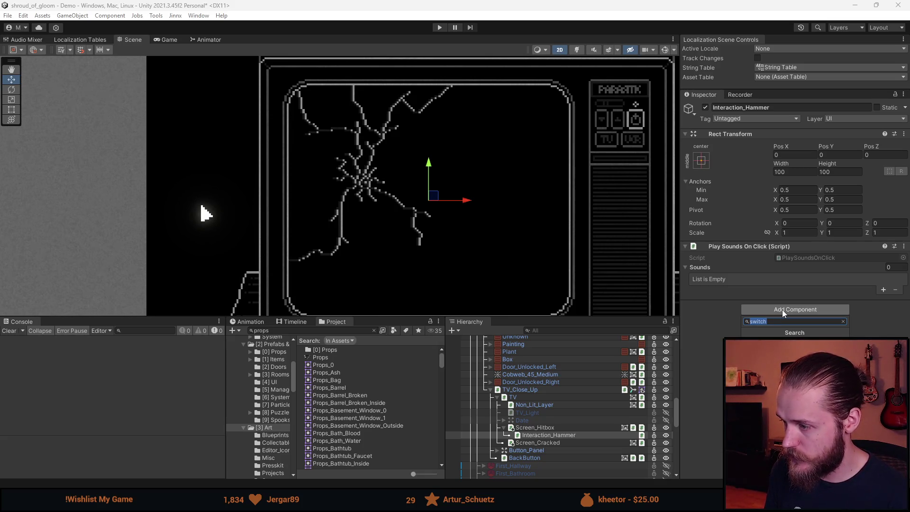
key("Return")
Add one entry each to the deactivate and activate lists and fill them from the Hierarchy
left_click(883, 358)
left_click(883, 392)
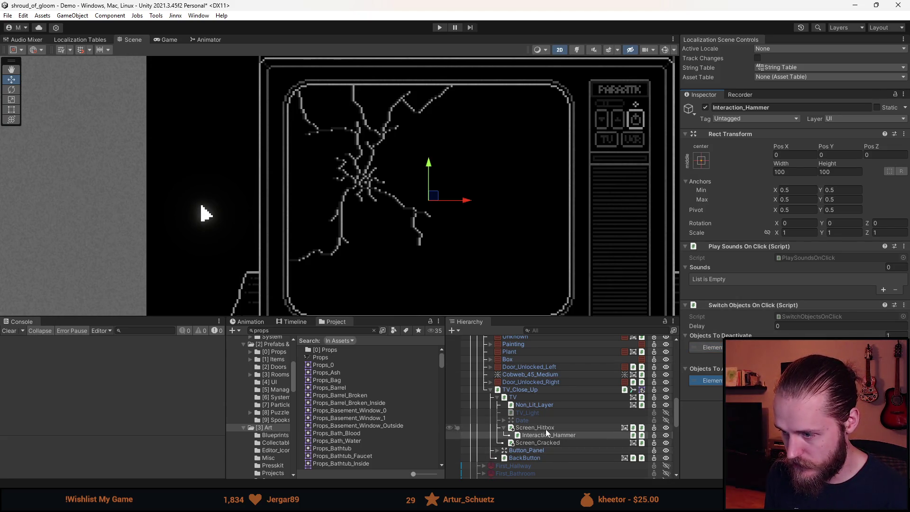
left_click_drag(544, 428, 805, 347)
left_click_drag(537, 442, 805, 379)
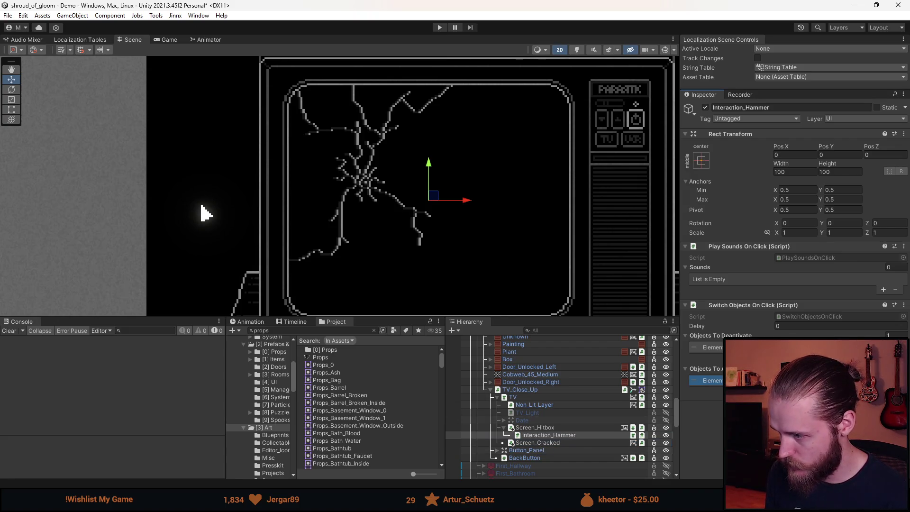
Duplicate Screen_Cracked and nest the copy under the original
left_click(548, 441)
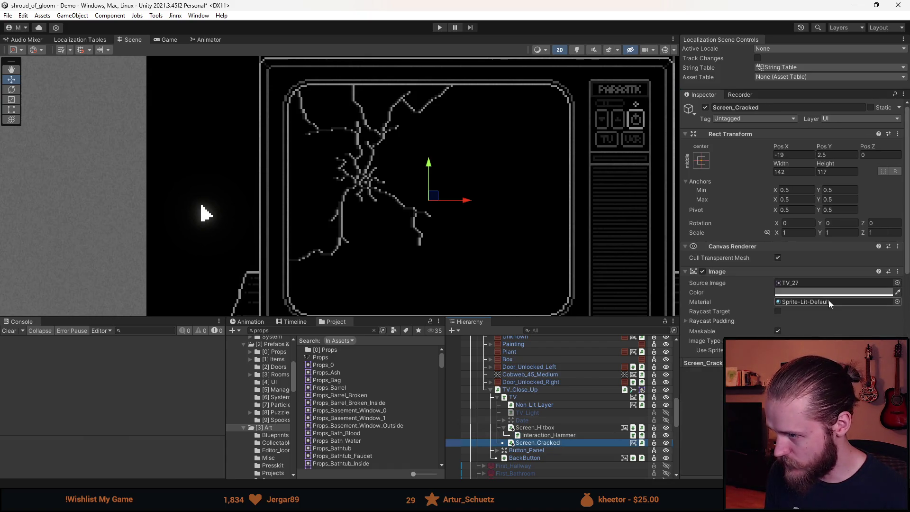
scroll(780, 285, "down", 2)
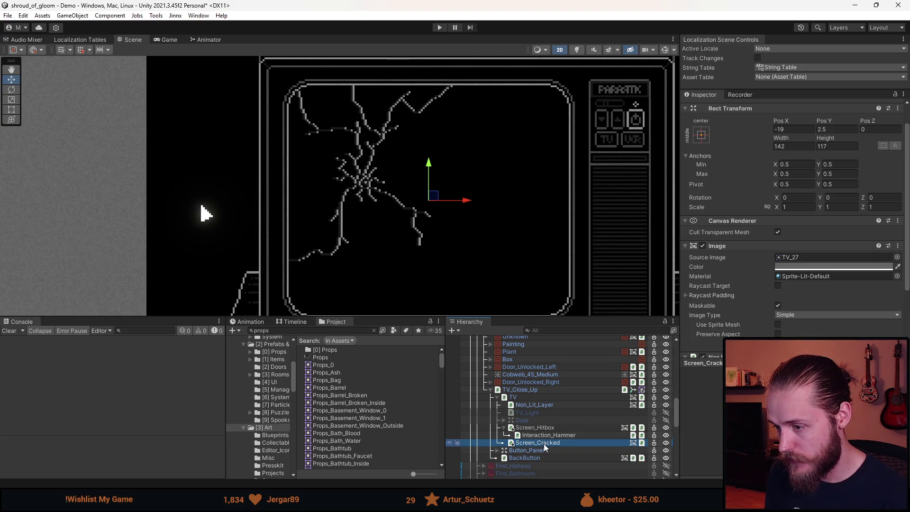
key("ctrl+d")
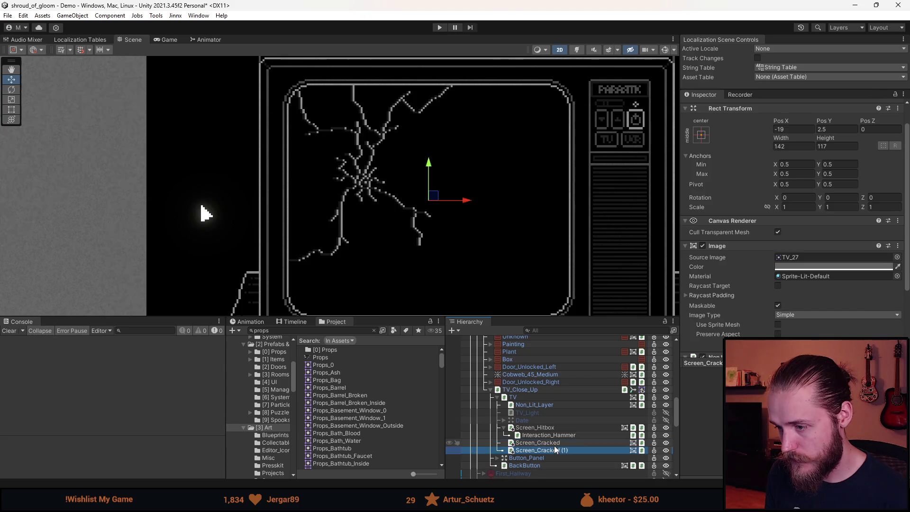
left_click_drag(553, 450, 544, 443)
scroll(754, 296, "down", 5)
Clear the copy's Image material to None, keeping its Non Lit Layer script
right_click(749, 293)
left_click(776, 305)
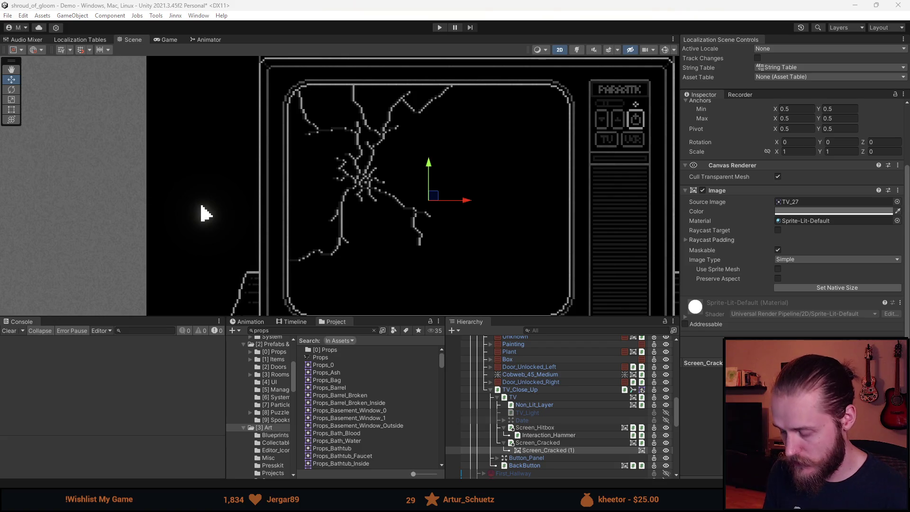
key("ctrl+z")
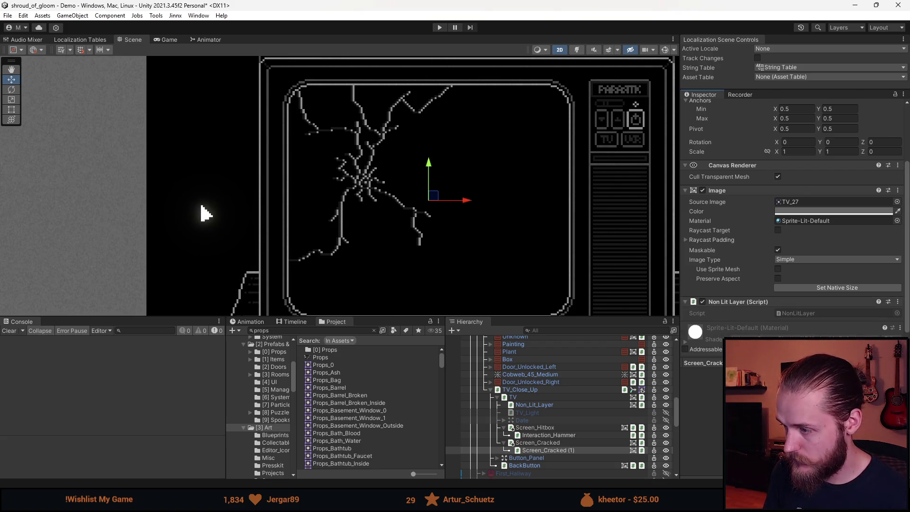
left_click(846, 222)
key("Delete")
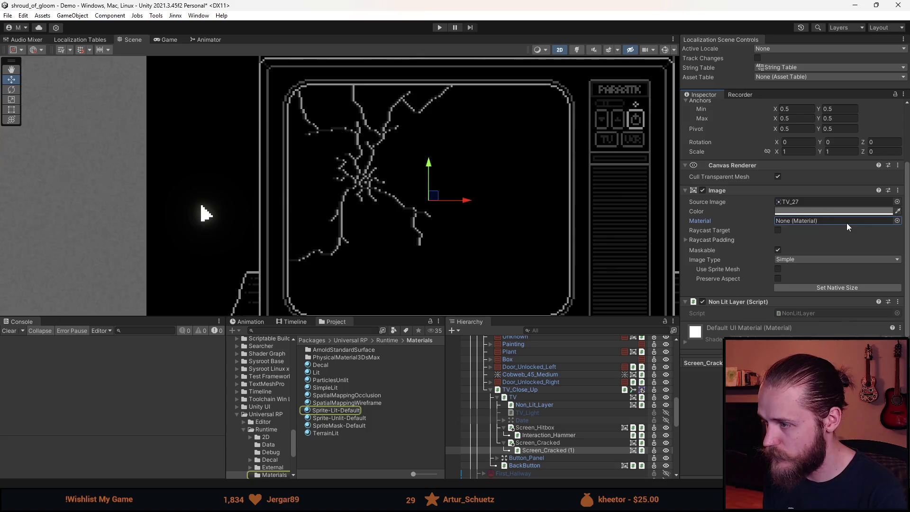
left_click(504, 442)
left_click(538, 435)
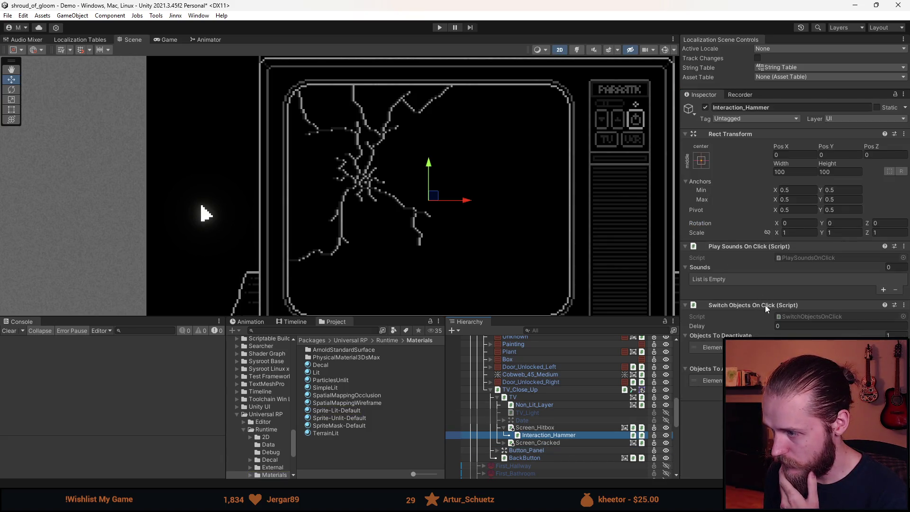
Add a first sound entry to Play Sounds On Click using SFX_Window_Break
left_click(883, 290)
left_click(900, 288)
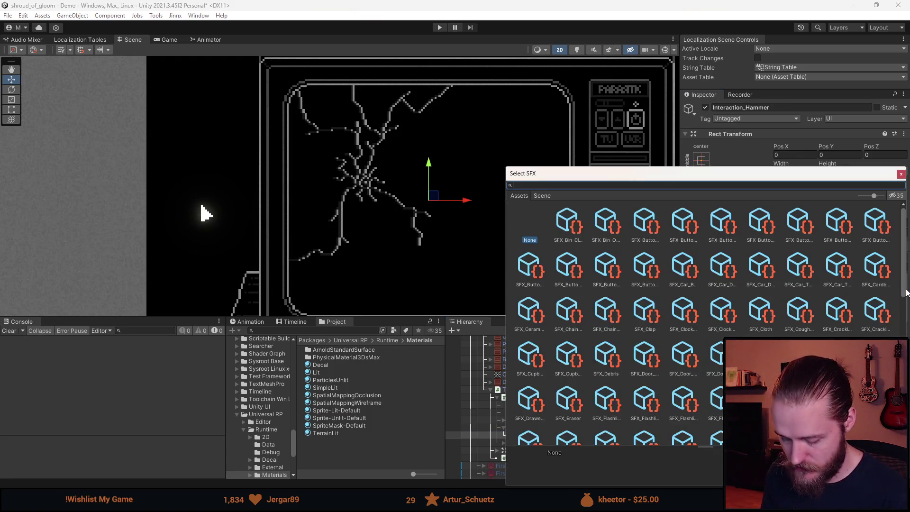
type("glass")
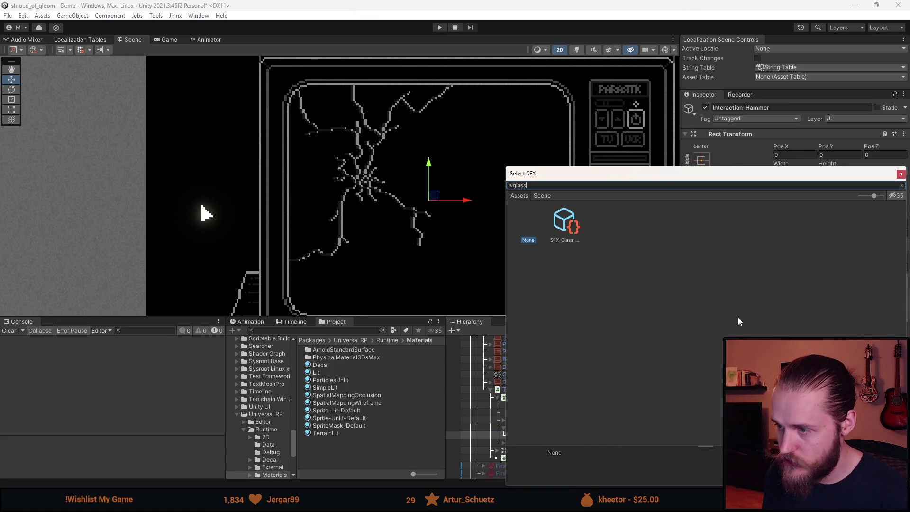
left_click(570, 220)
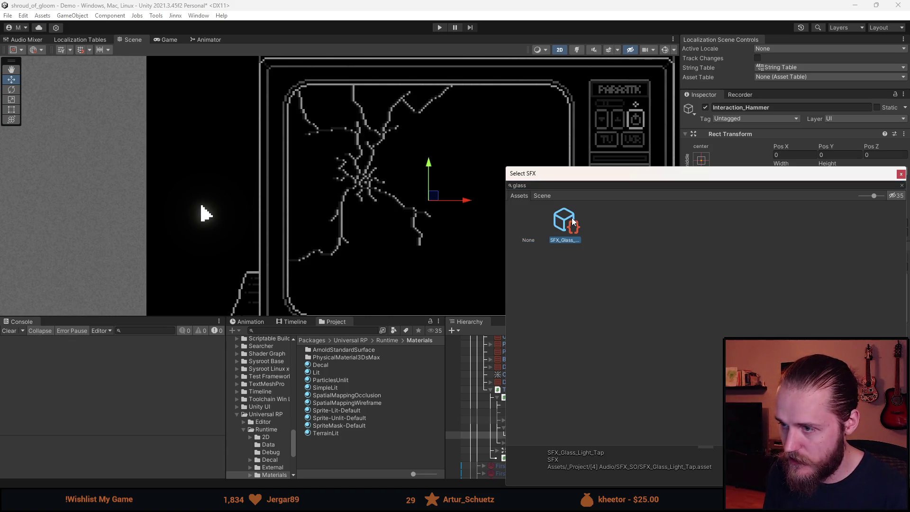
left_click(534, 187)
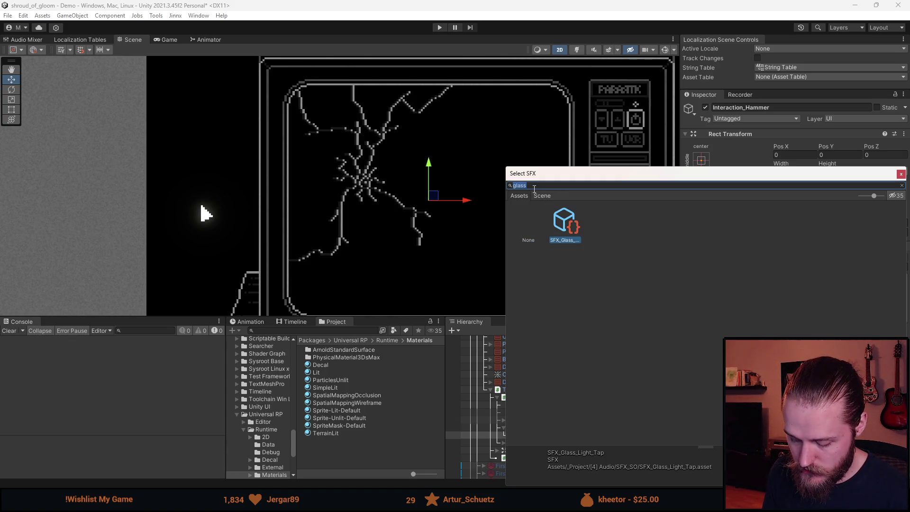
key("BackSpace")
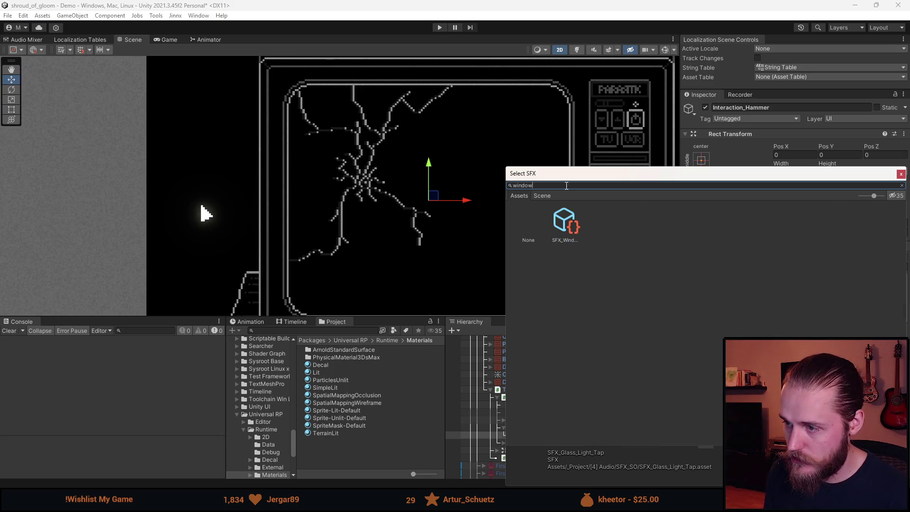
double_click(572, 229)
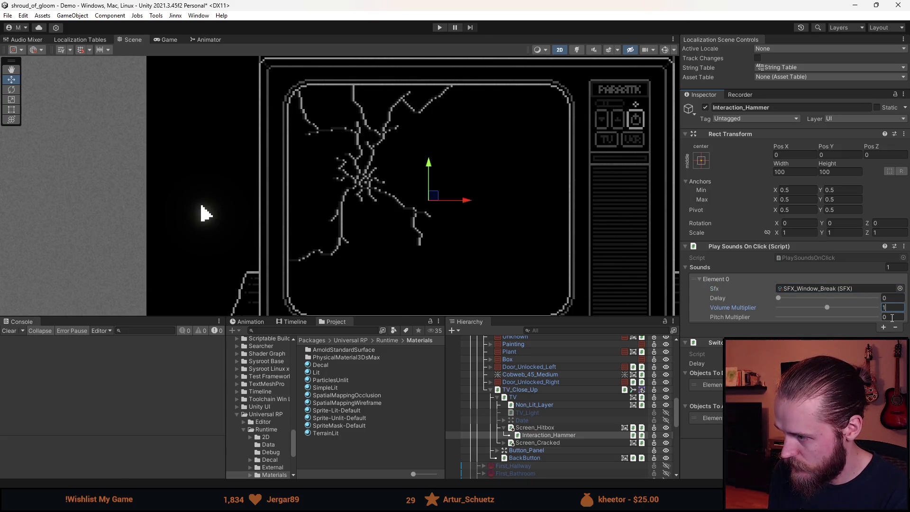
type("1")
Add a second sound entry with SFX_Metal_Impact at 0.6 volume
left_click(883, 327)
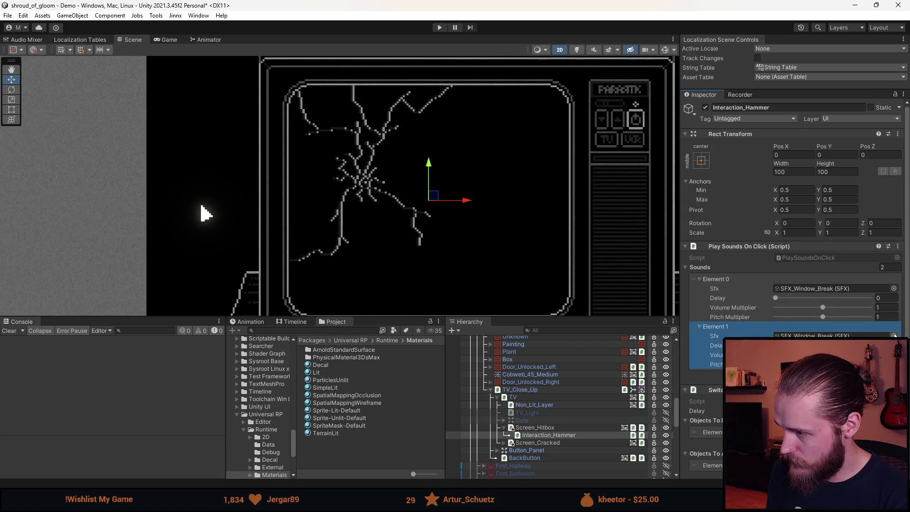
left_click(893, 335)
type("impact")
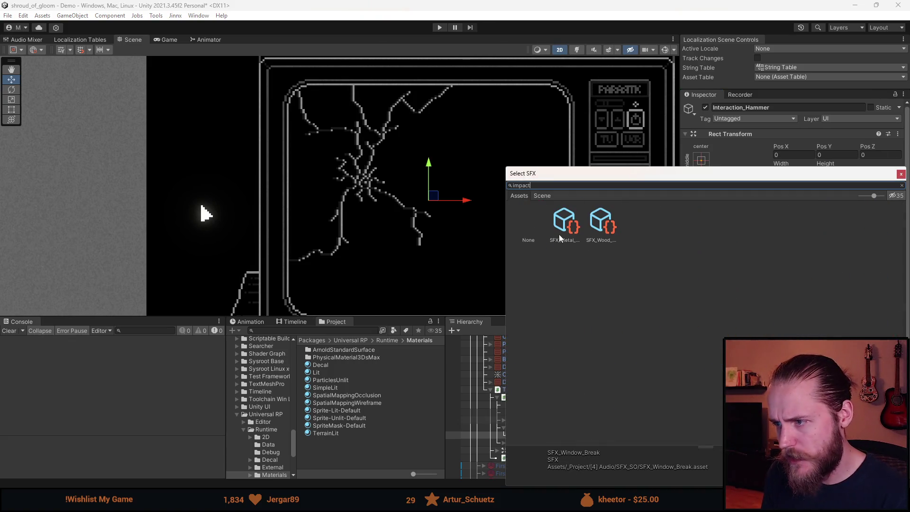
left_click(563, 228)
double_click(564, 232)
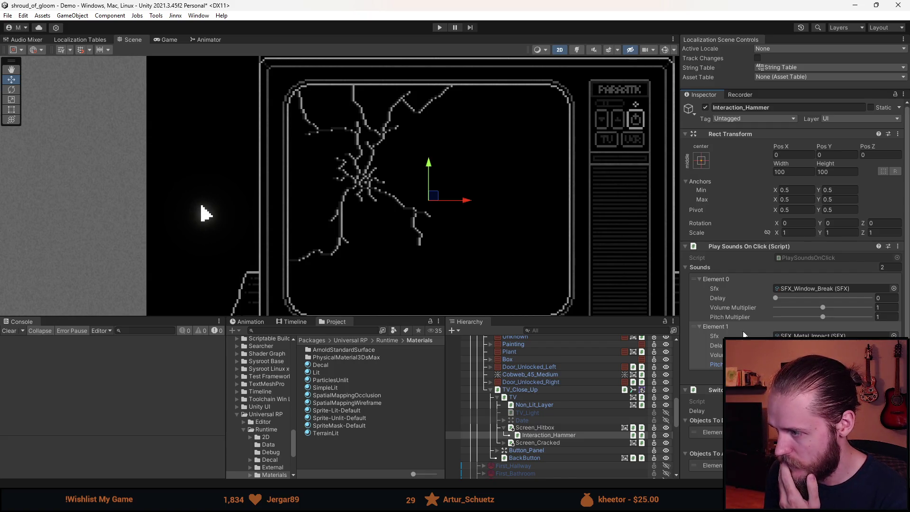
scroll(743, 334, "down", 2)
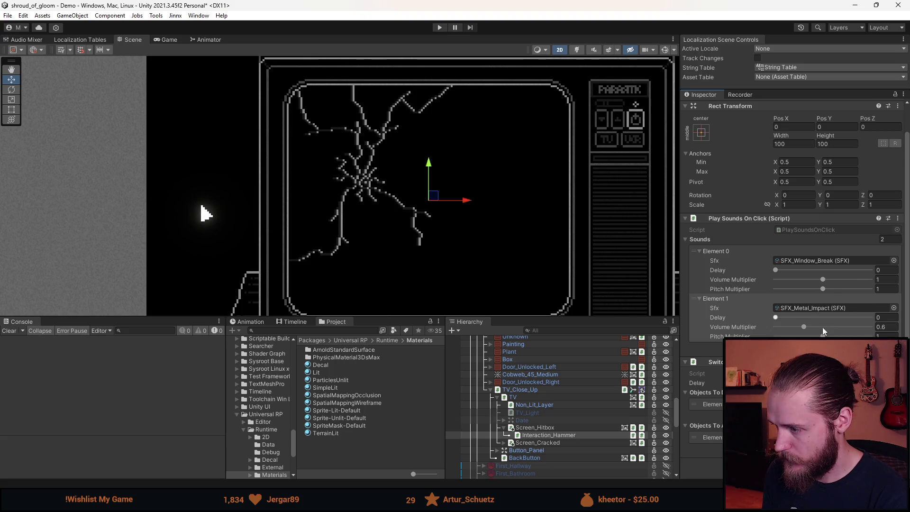
left_click(541, 444)
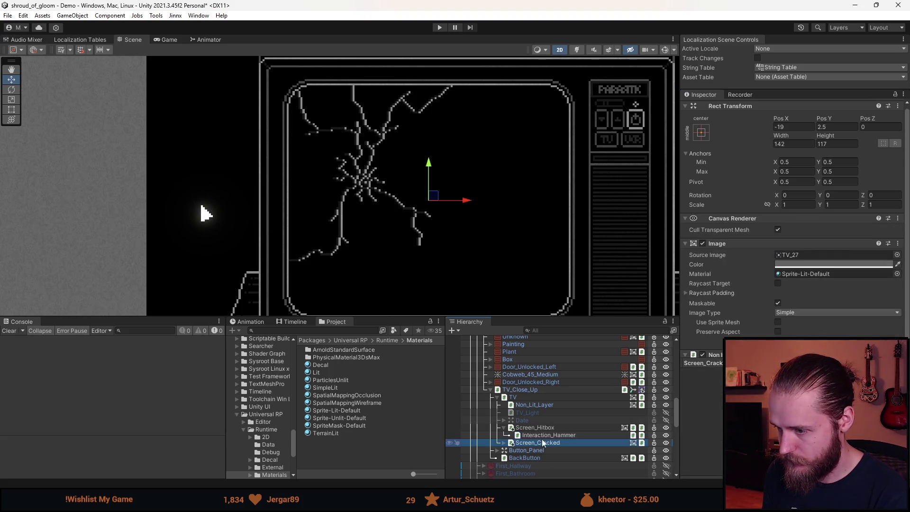
Set Interaction_Hammer as Screen_Hitbox's successful interaction and add a second object to its activate list
left_click(547, 430)
scroll(767, 289, "down", 10)
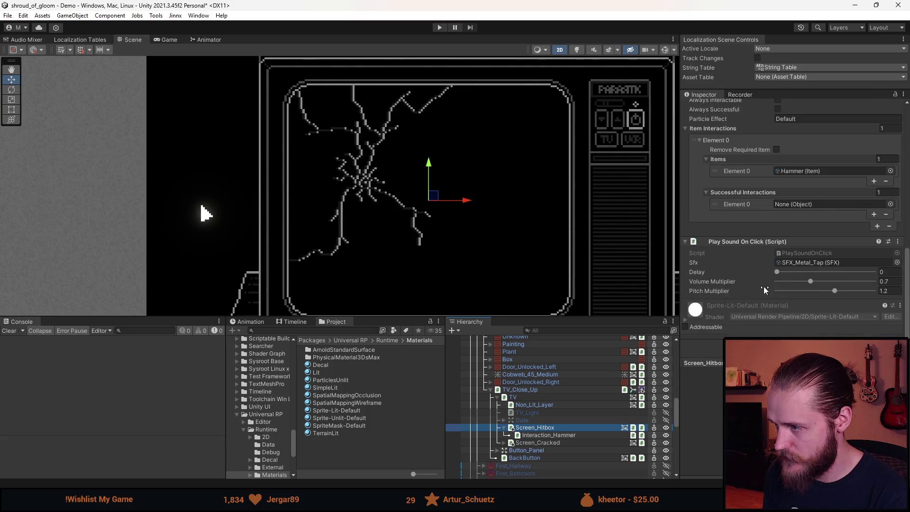
left_click_drag(549, 434, 806, 205)
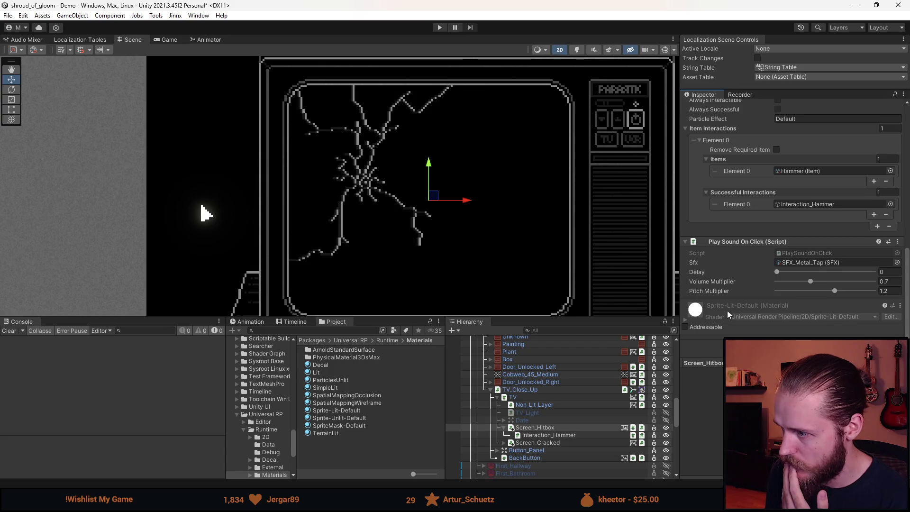
scroll(726, 310, "down", 1)
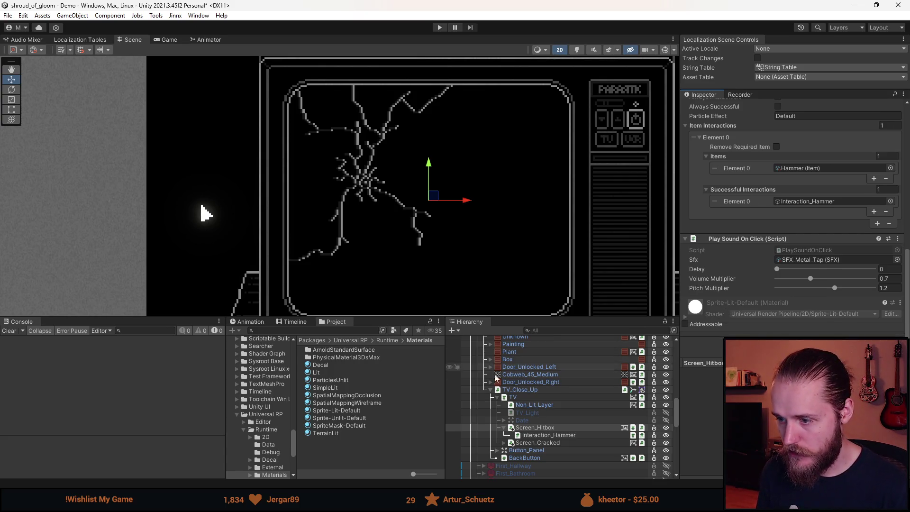
left_click(553, 442)
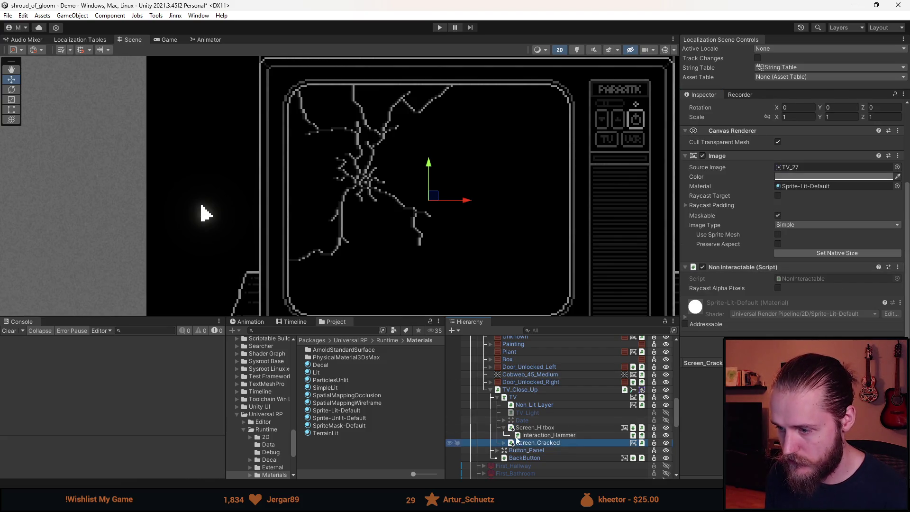
left_click(538, 435)
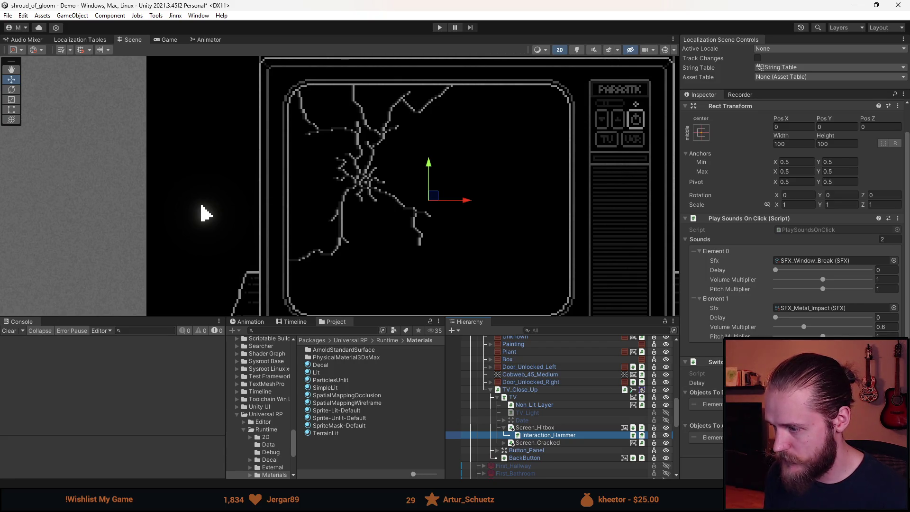
left_click_drag(538, 435, 717, 417)
Hide the Screen_Cracked overlay and review Screen_Hitbox's TV_26 image in the Hierarchy
scroll(544, 414, "up", 5)
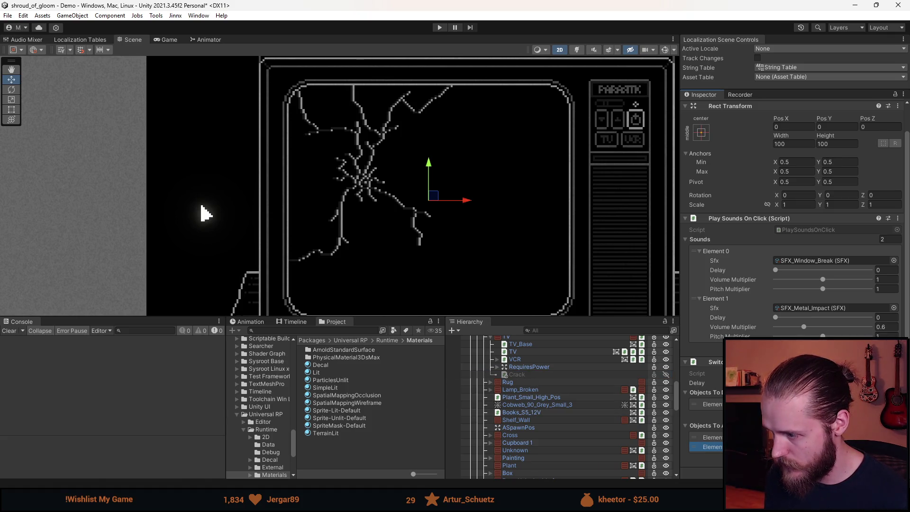
scroll(530, 398, "up", 3)
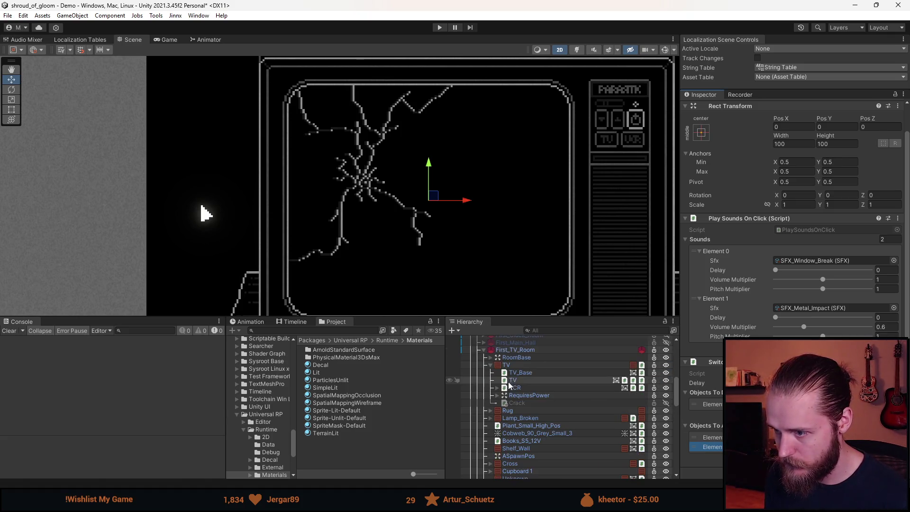
left_click(490, 364)
scroll(495, 379, "down", 4)
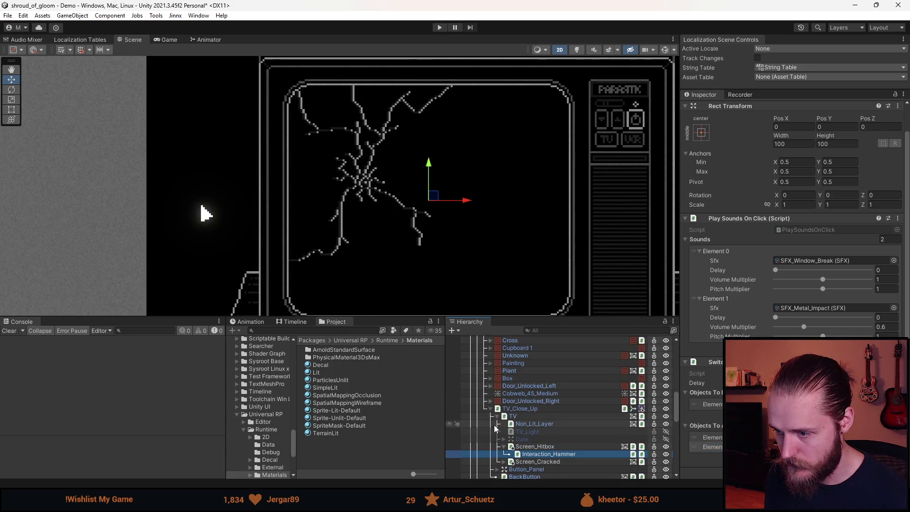
left_click(491, 409)
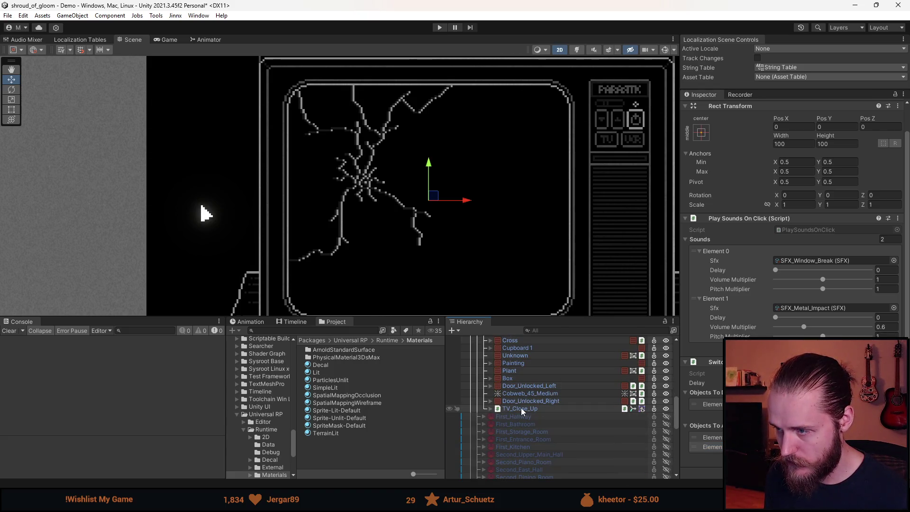
left_click(491, 409)
scroll(512, 426, "down", 2)
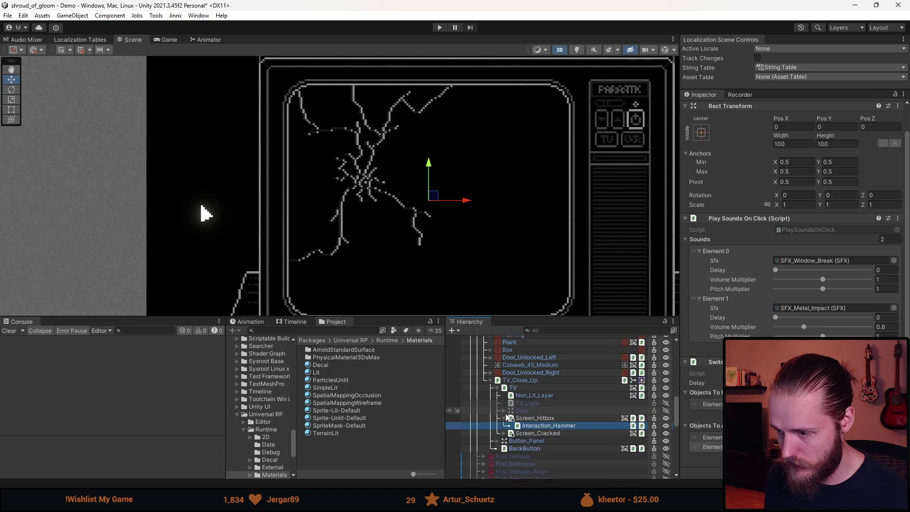
left_click(540, 434)
key("h")
key("Up")
key("Up")
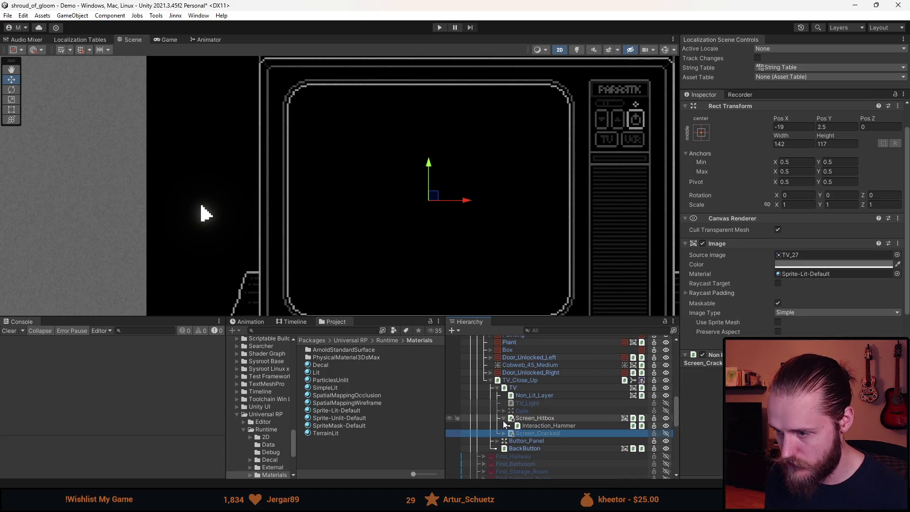
key("Left")
left_click(522, 425)
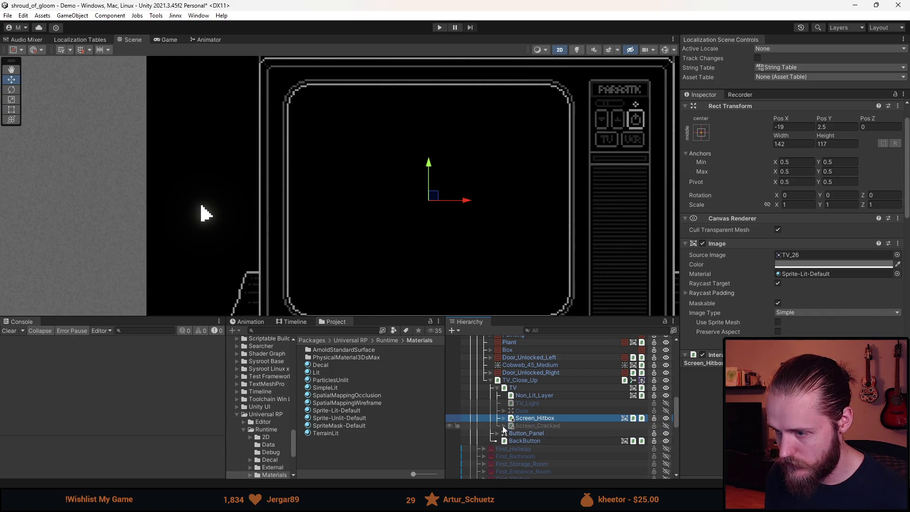
key("Right")
left_click(525, 419)
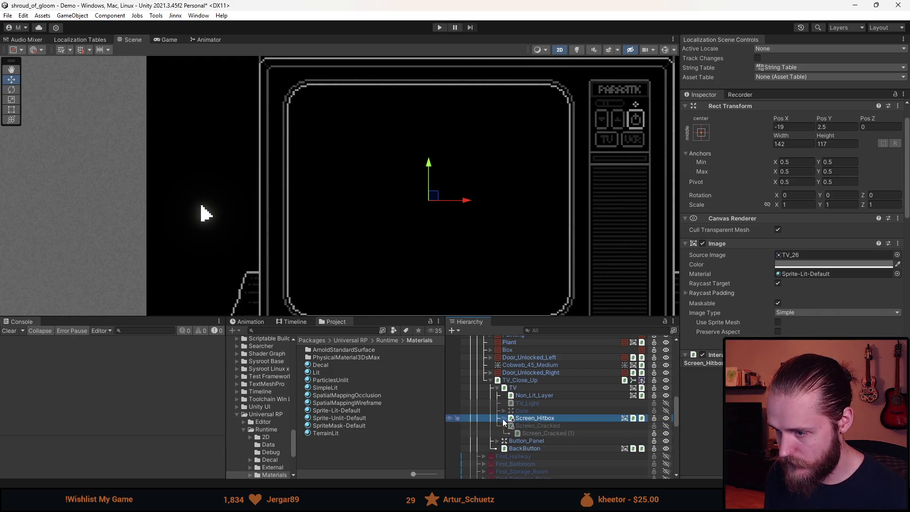
left_click(497, 388)
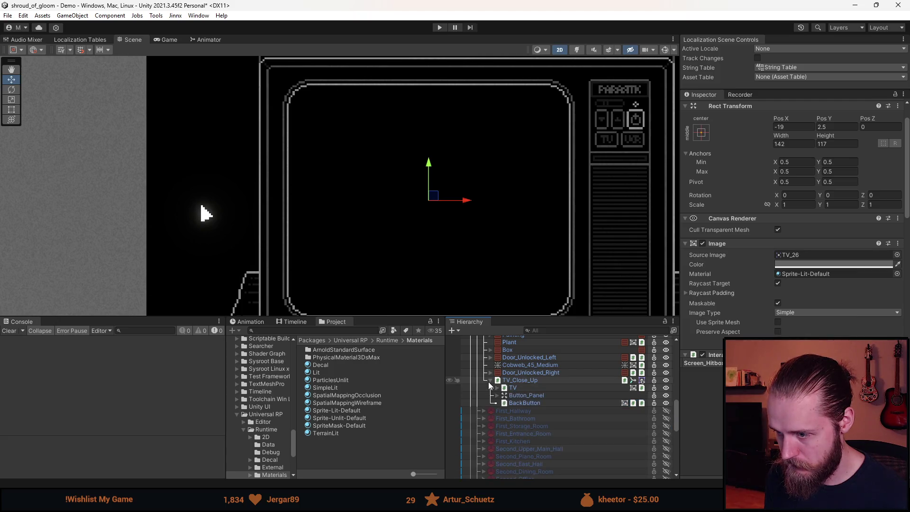
Hide TV_Close_Up, select First_TV_Room to see its Room script, and enter Play mode
key("alt+shift+a")
scroll(546, 396, "up", 5)
scroll(546, 396, "up", 4)
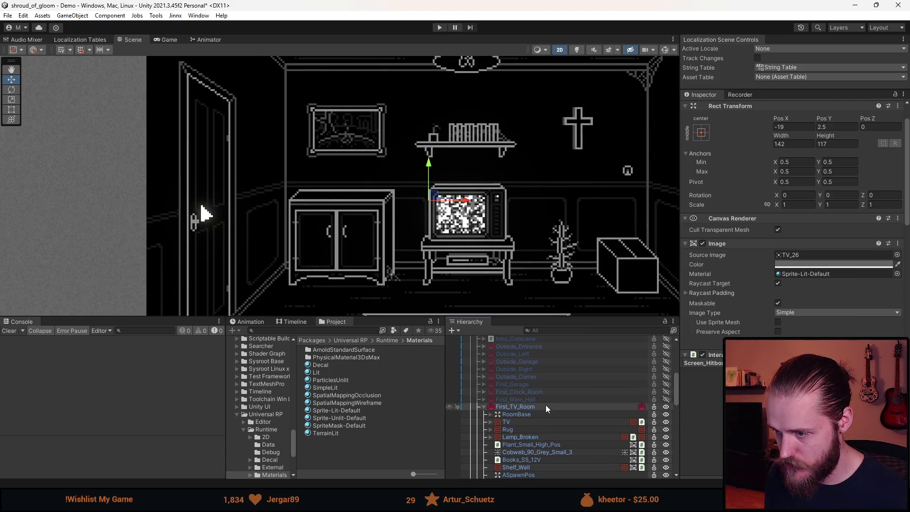
left_click(490, 393)
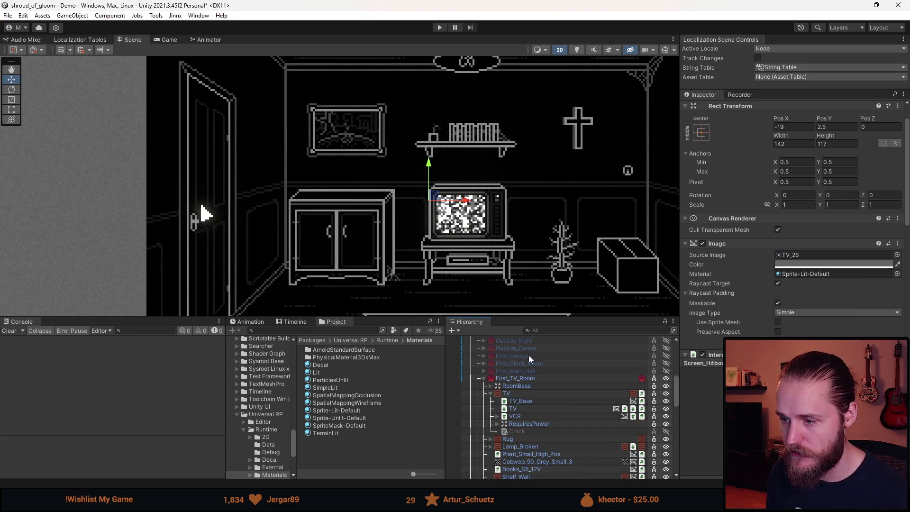
left_click(484, 378)
left_click(515, 378)
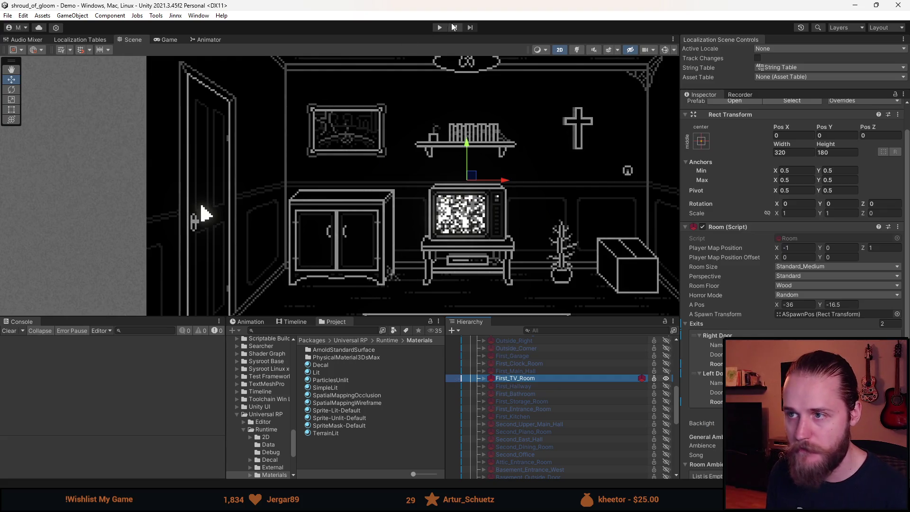
left_click(438, 29)
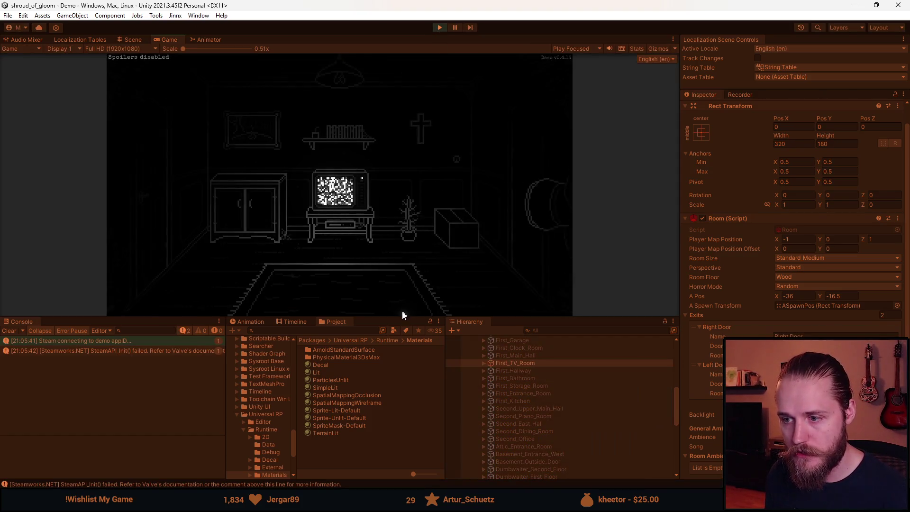
Enlarge the Game view and test the dev tools, pause menu and Gameplay settings page
left_click_drag(401, 316, 387, 467)
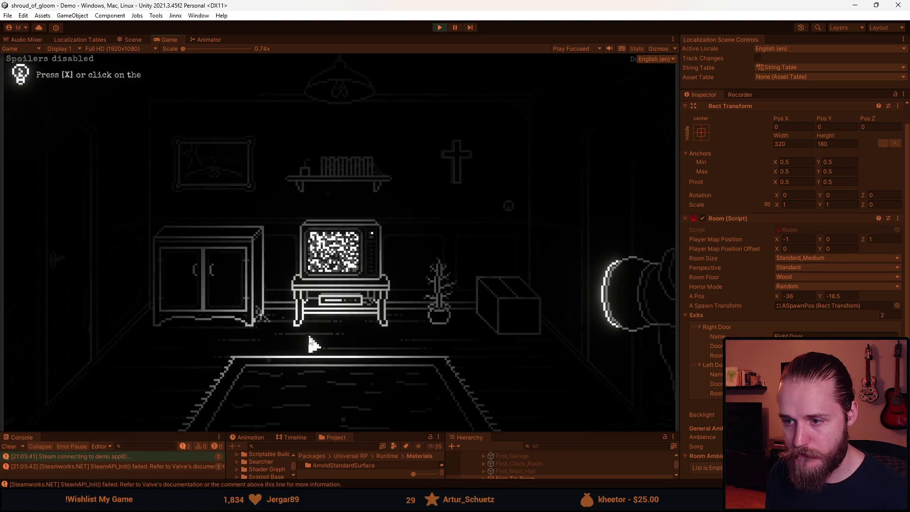
key("F1")
key("F1")
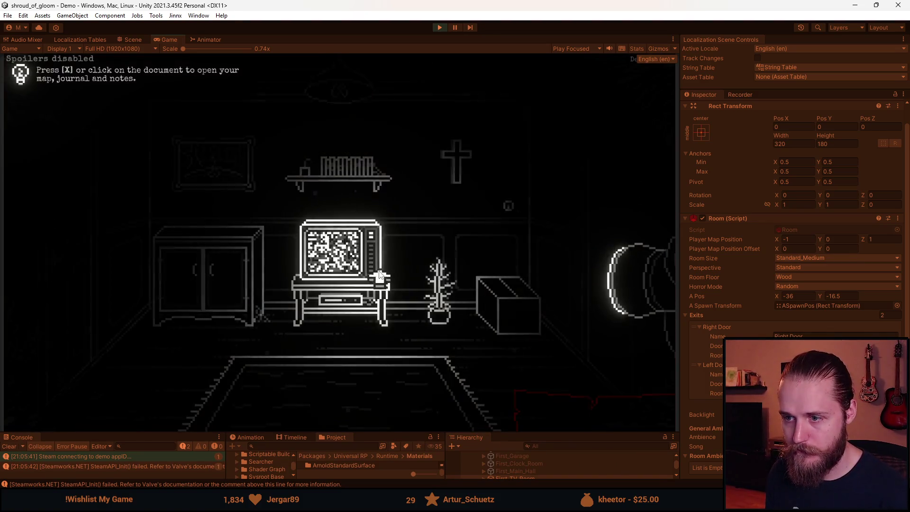
key("Escape")
left_click(335, 256)
left_click(344, 255)
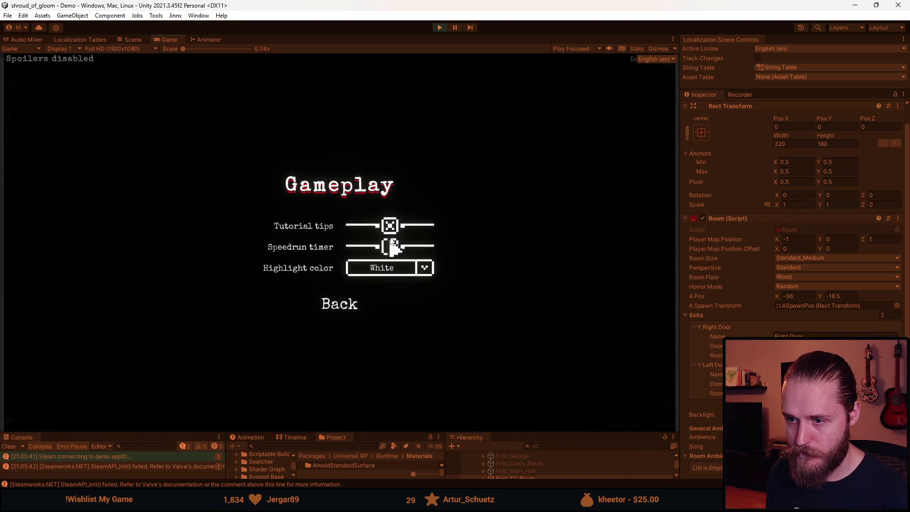
left_click(329, 310)
left_click(343, 337)
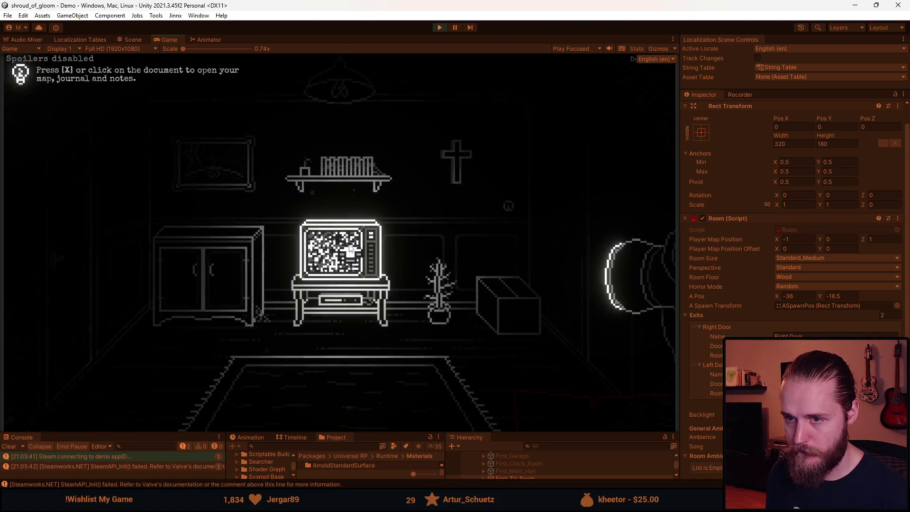
Open and close the map, zoom into the TV, and switch the TV off
key("x")
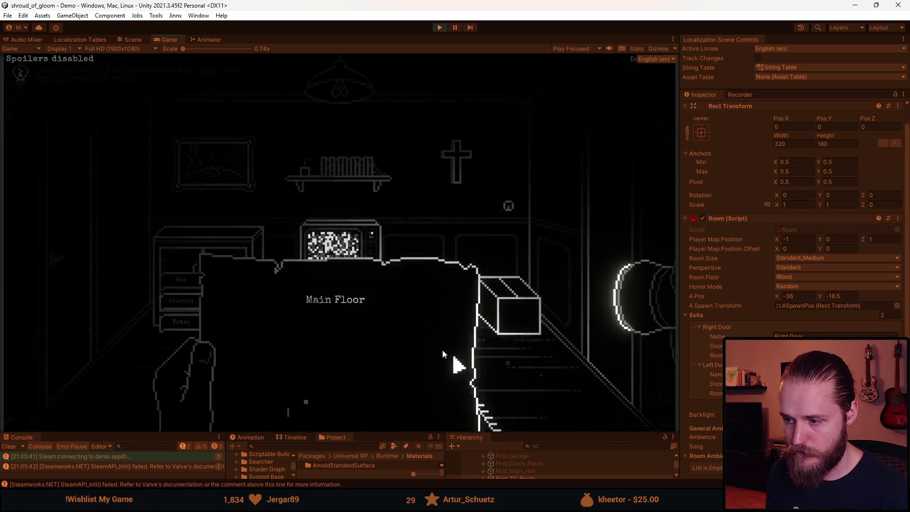
left_click(340, 255)
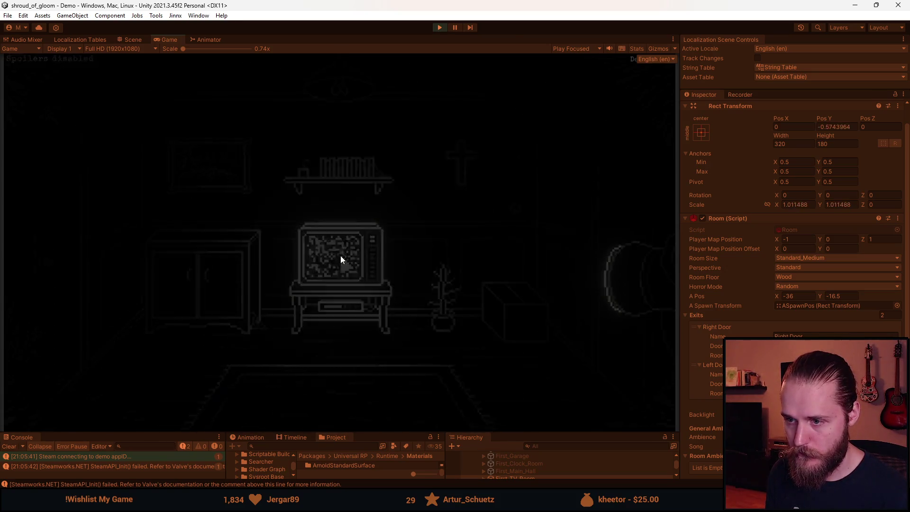
key("x")
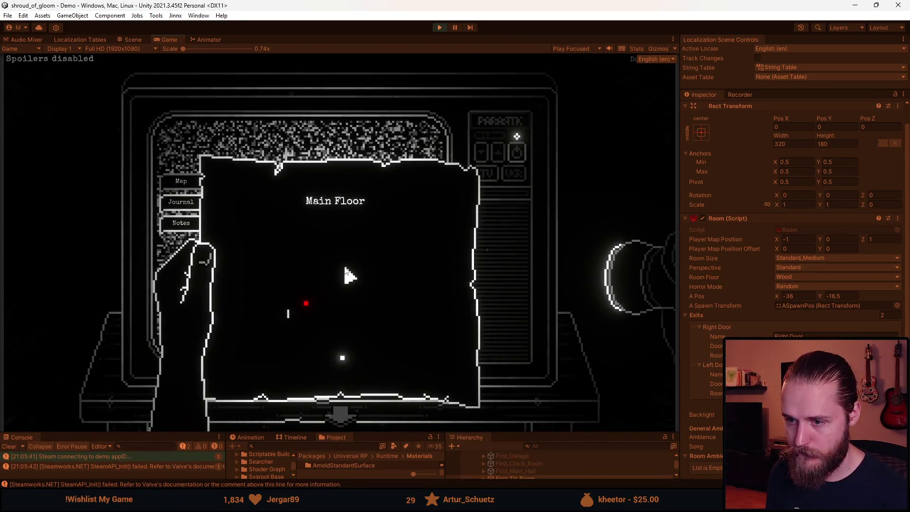
left_click(344, 268)
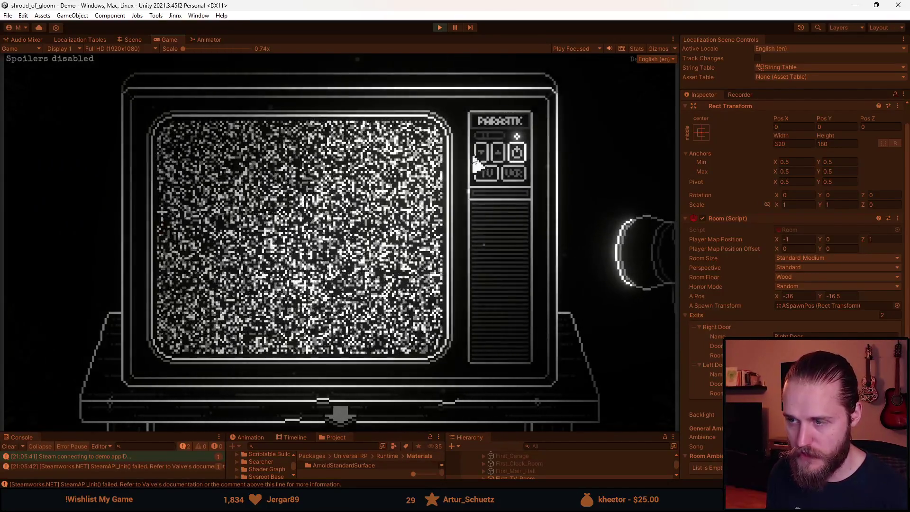
left_click(516, 153)
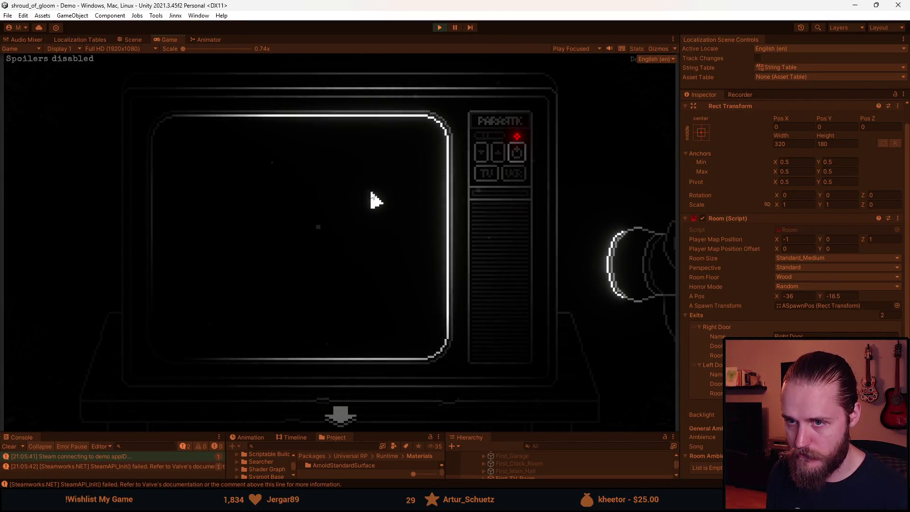
key("F1")
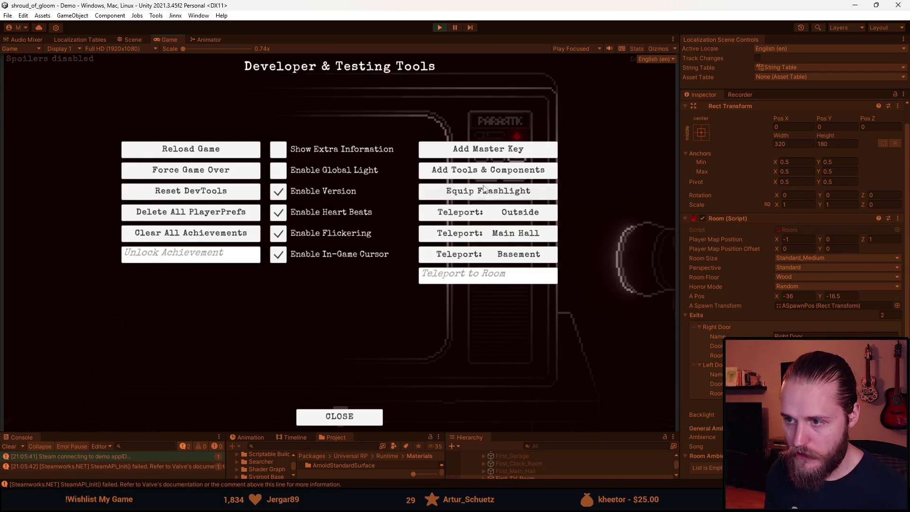
Pick the hammer from the inventory, smash the TV screen, and turn the TV back on
key("F1")
key("Tab")
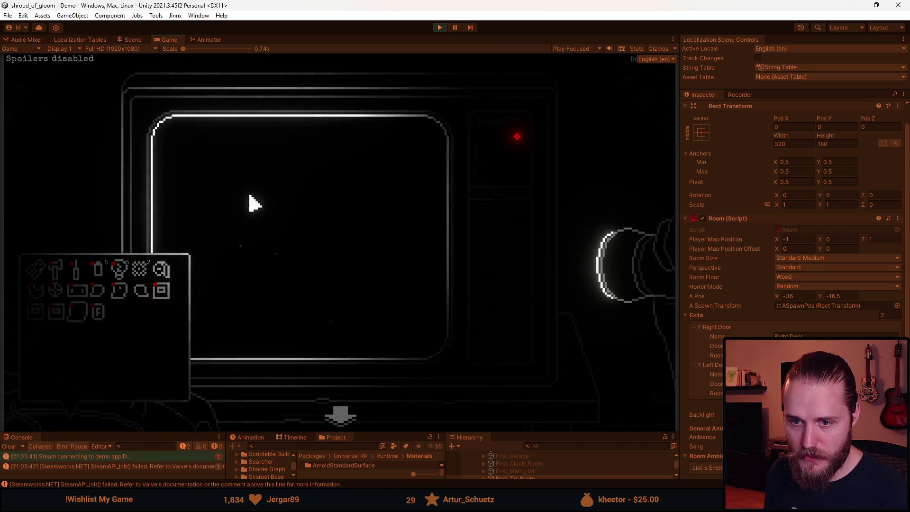
left_click(55, 269)
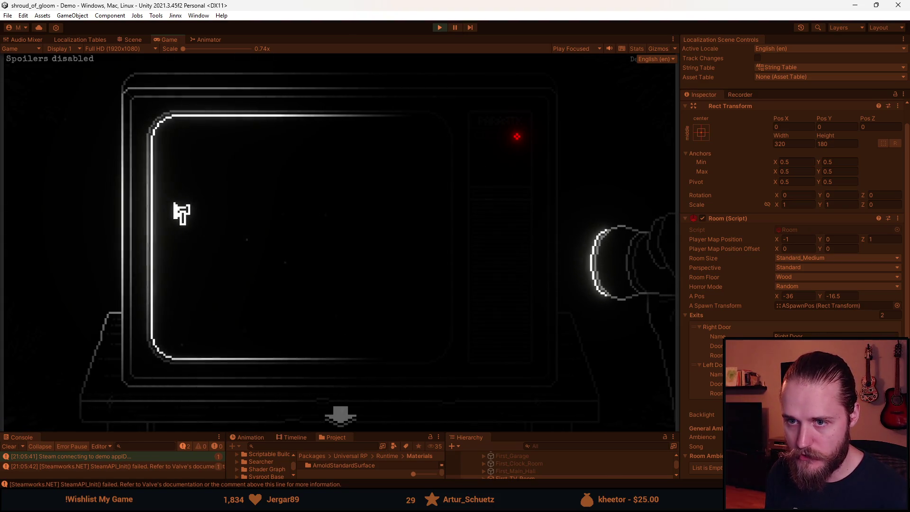
left_click(229, 217)
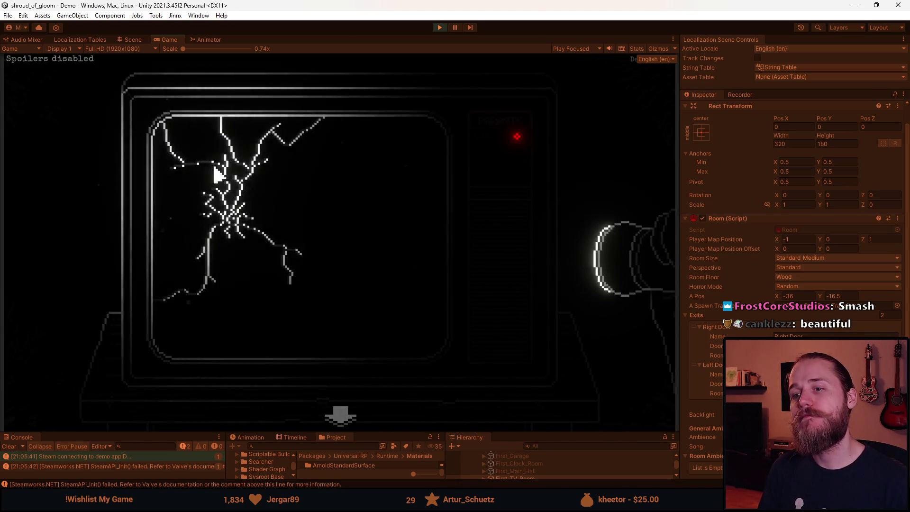
left_click(533, 160)
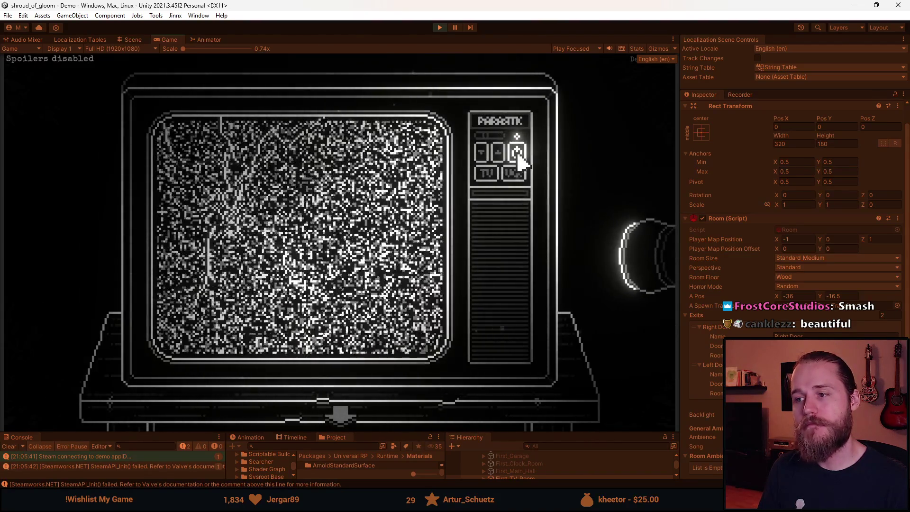
Zoom out of and back into the cracked TV, switching its power on then off
left_click(342, 417)
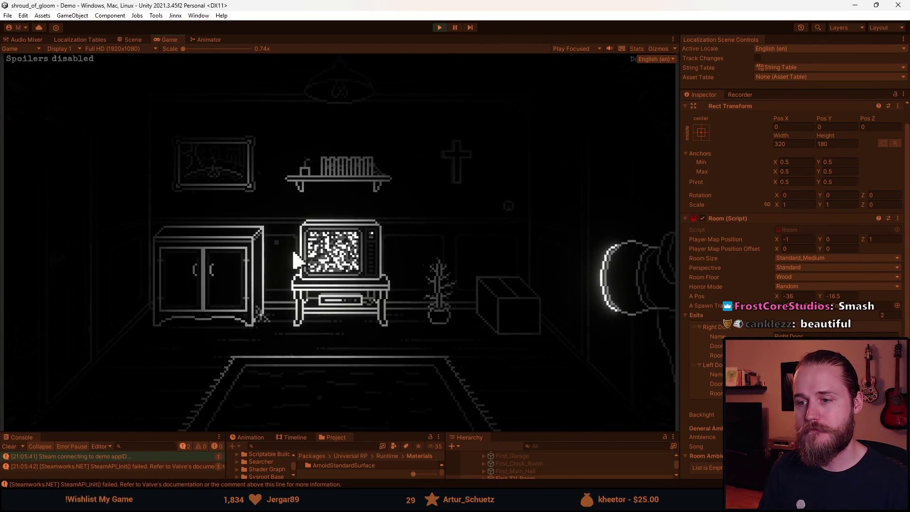
left_click(295, 256)
left_click(342, 416)
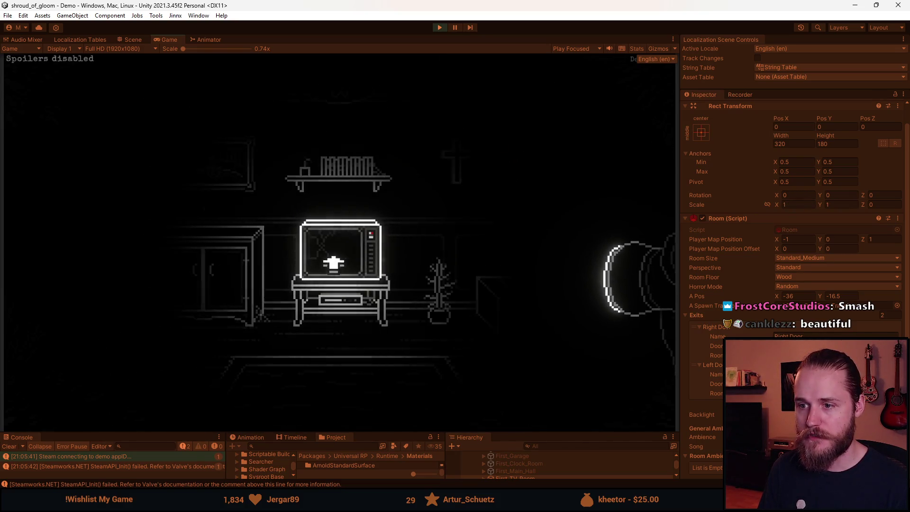
left_click(335, 261)
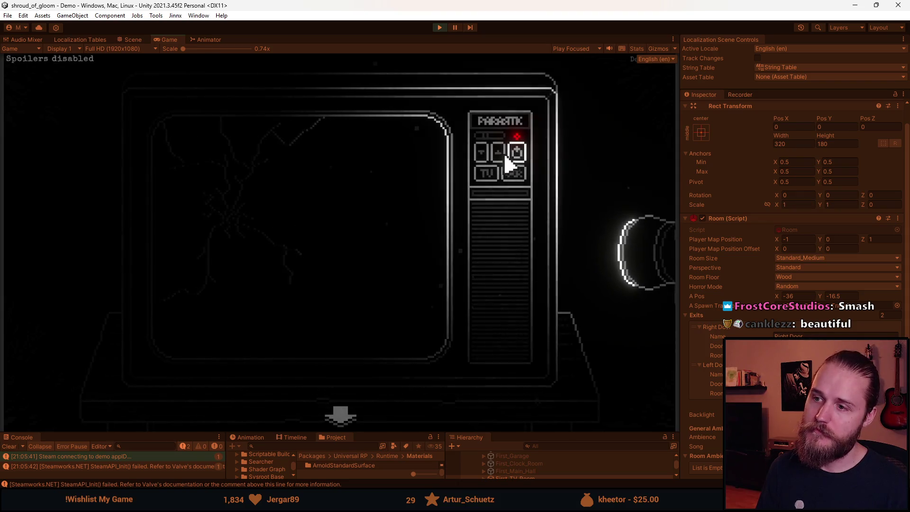
left_click(516, 152)
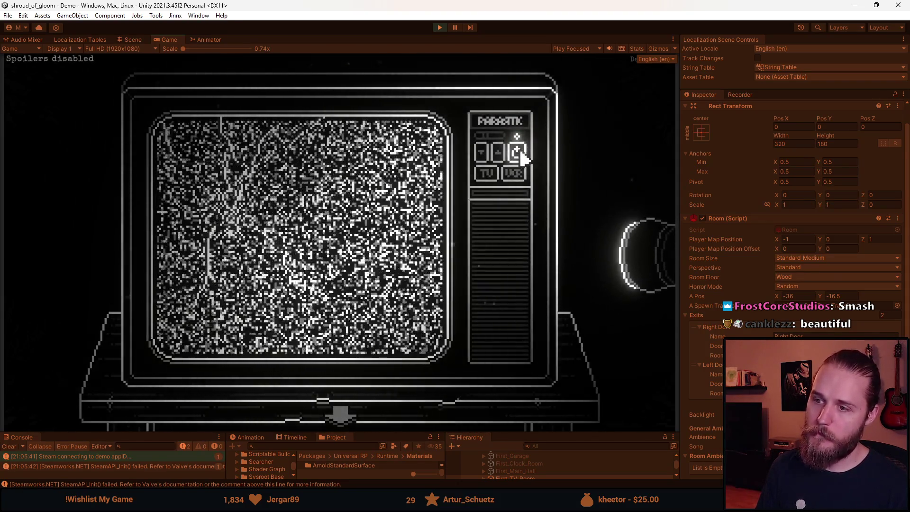
left_click(514, 152)
left_click(338, 416)
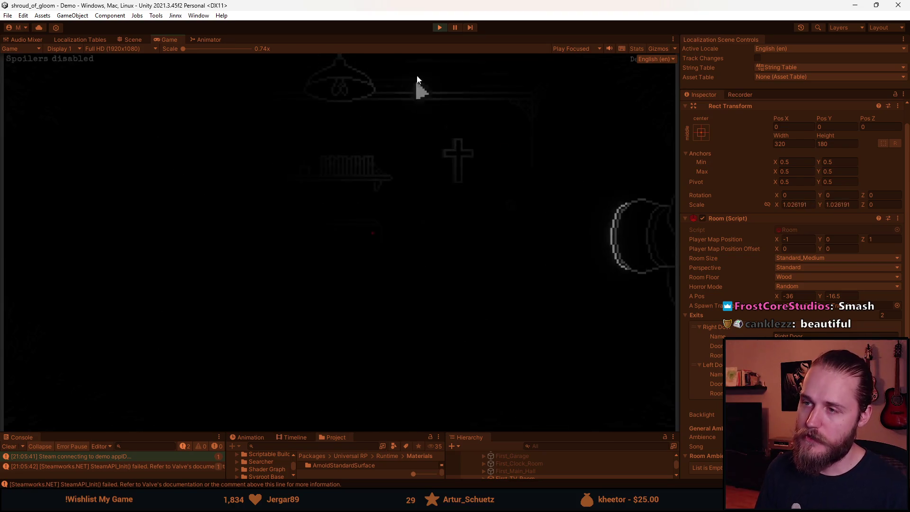
Restart play, recheck the TV close-up and inventory, then pause and exit Play mode
key("Escape")
left_click(439, 28)
left_click(441, 28)
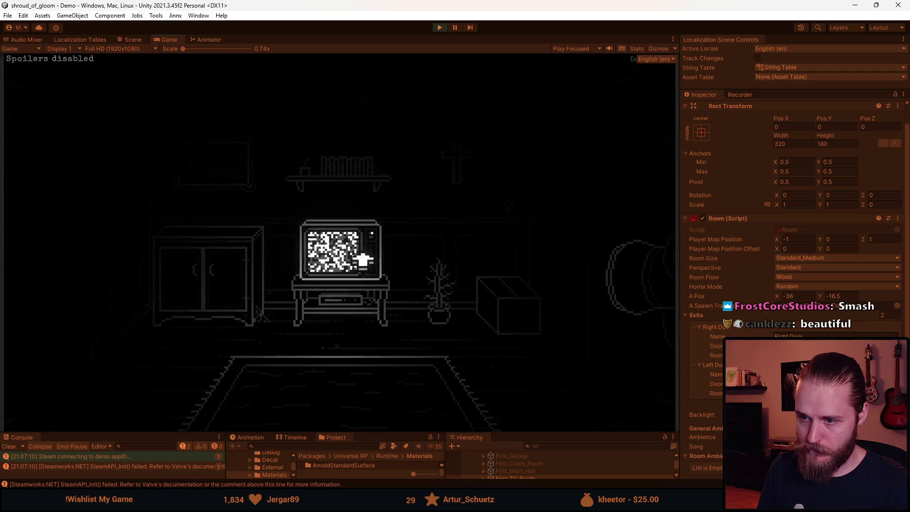
left_click(351, 260)
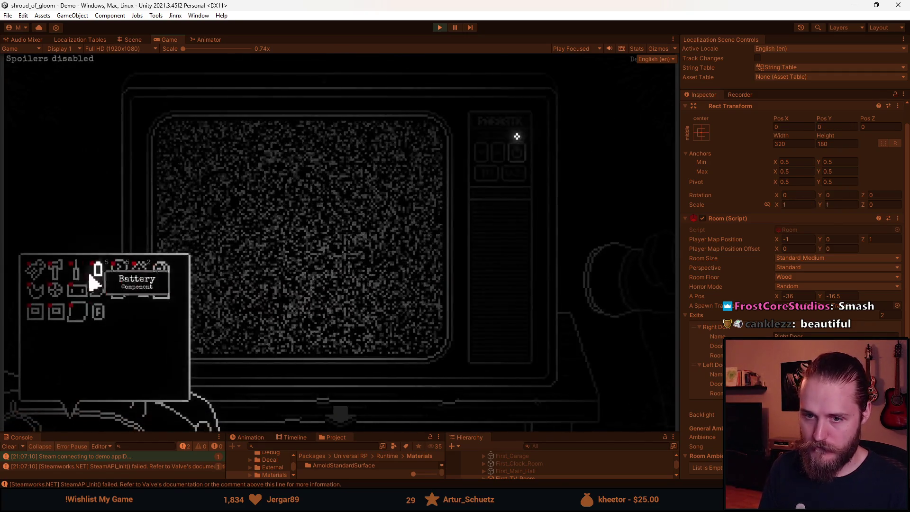
left_click(64, 282)
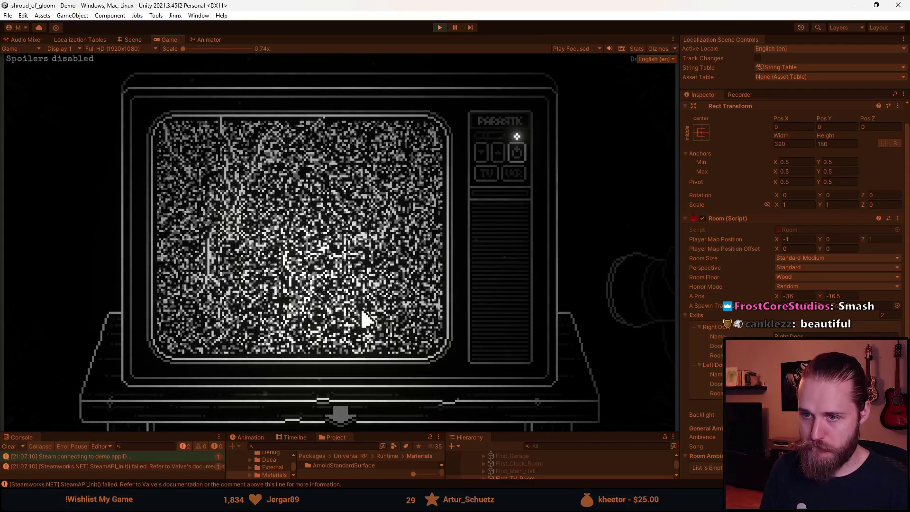
key("Escape")
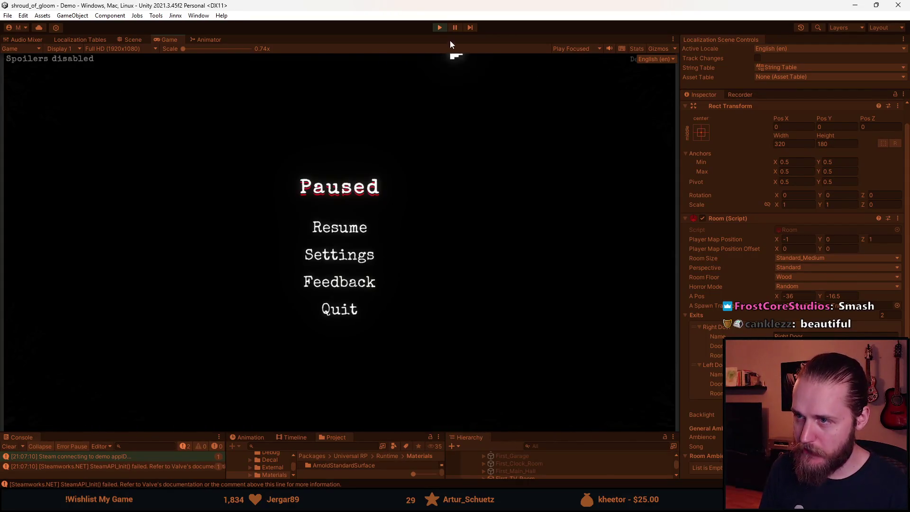
key("ctrl+p")
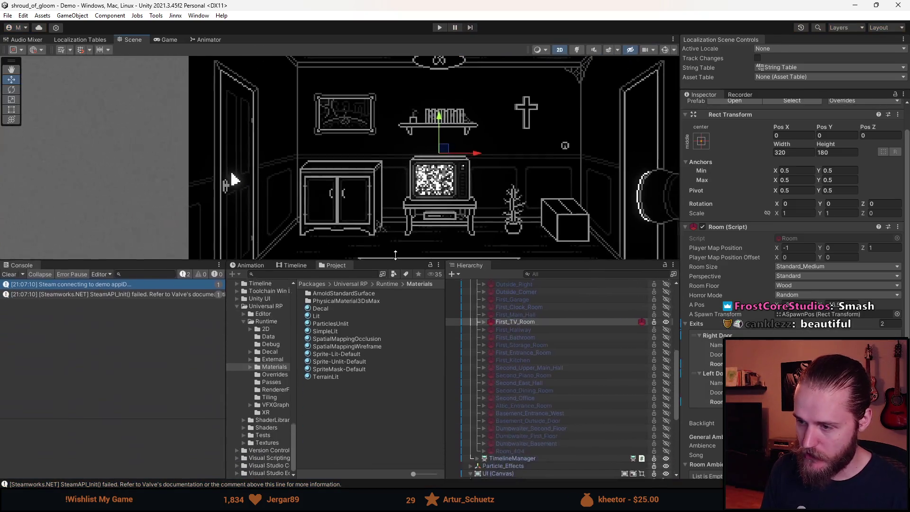
Activate TV_Close_Up and inspect the PowerButton's click-event component under Button_Panel
left_click(483, 313)
scroll(502, 374, "down", 5)
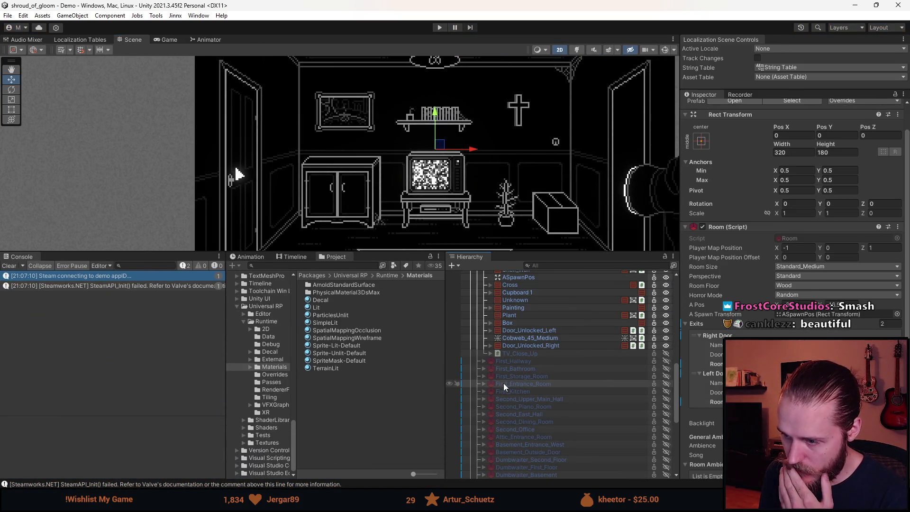
left_click(490, 354)
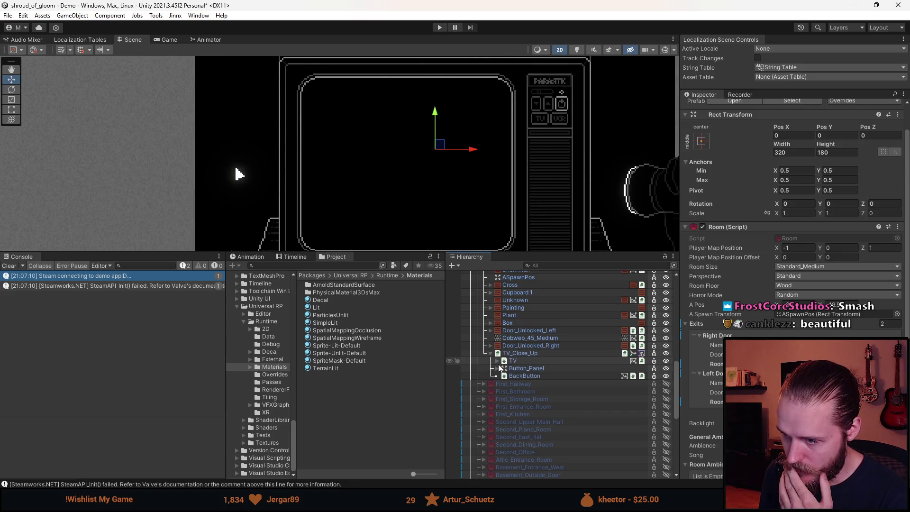
left_click(497, 369)
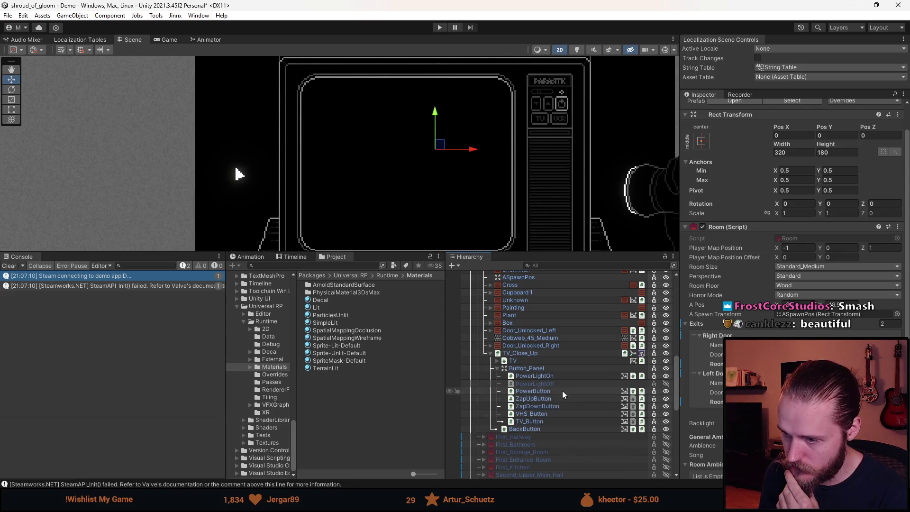
left_click(548, 391)
scroll(743, 287, "down", 10)
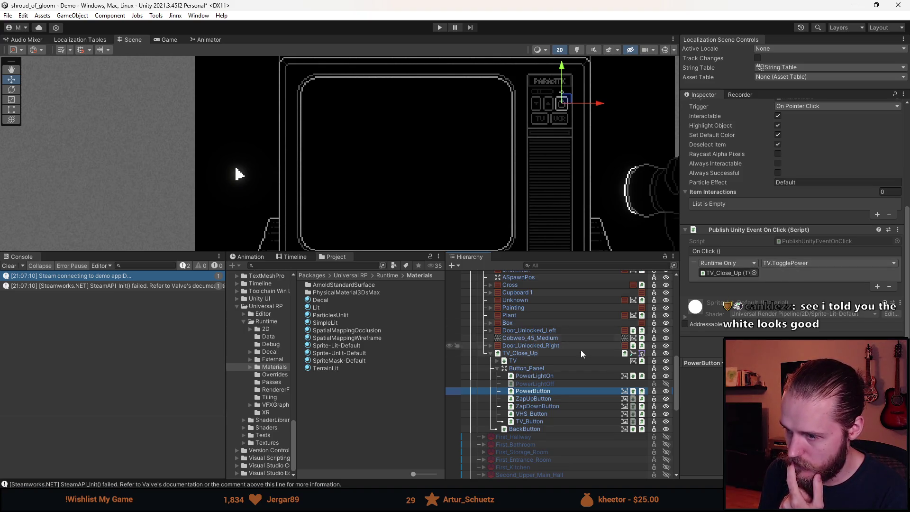
scroll(528, 369, "up", 3)
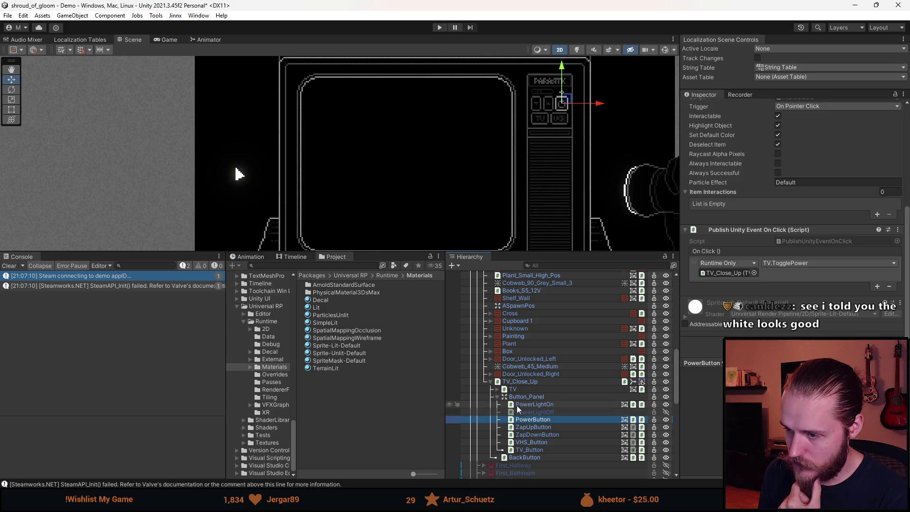
left_click(497, 397)
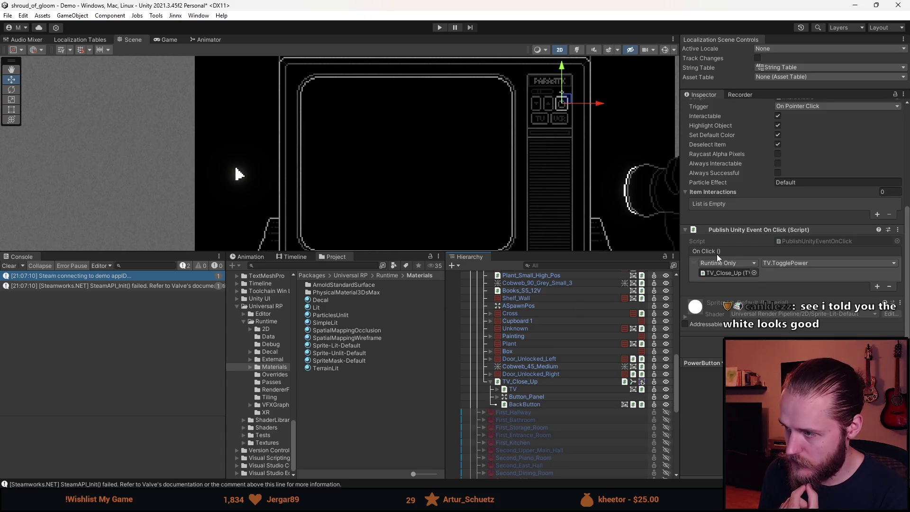
right_click(740, 230)
left_click(774, 290)
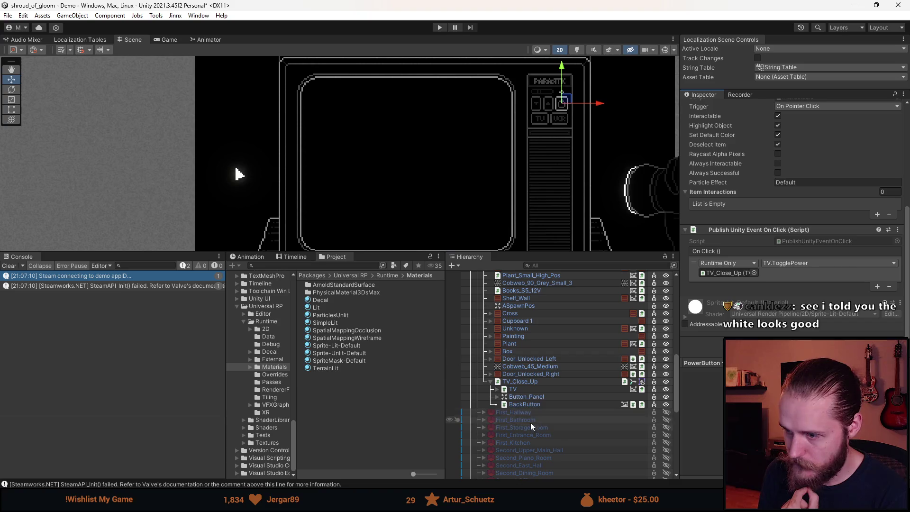
Inspect the TV's Screen_Hitbox and its Interaction_Hammer child components
left_click(497, 389)
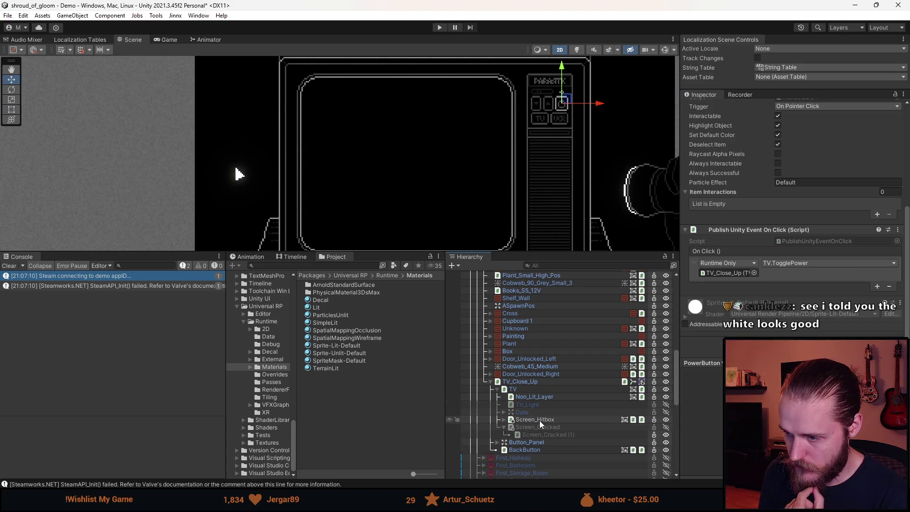
left_click(539, 420)
key("Right")
left_click(536, 428)
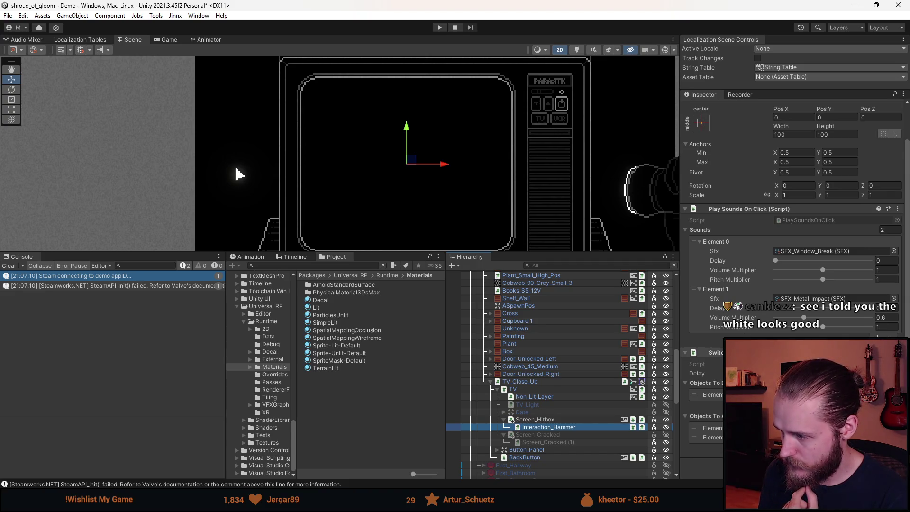
scroll(791, 285, "down", 3)
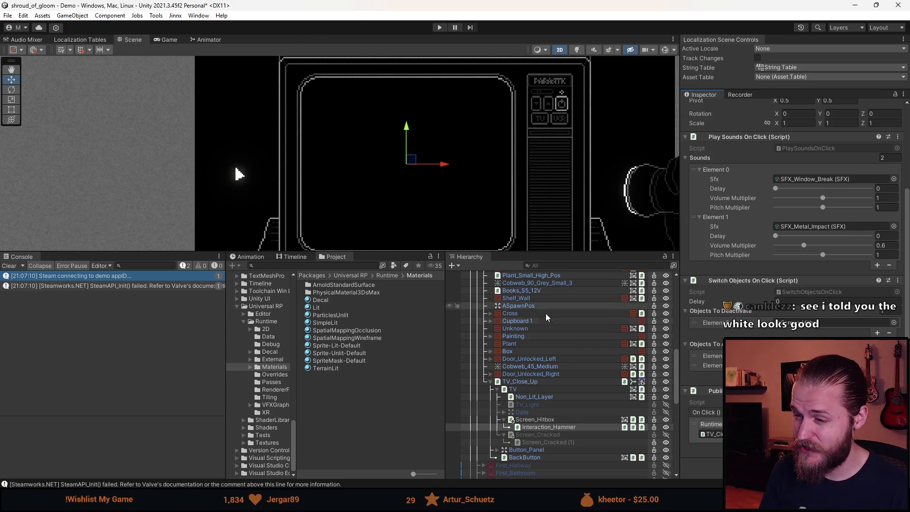
Collapse and deactivate TV_Close_Up with Alt+Shift+A, save the scene, and enter Play mode
left_click(490, 381)
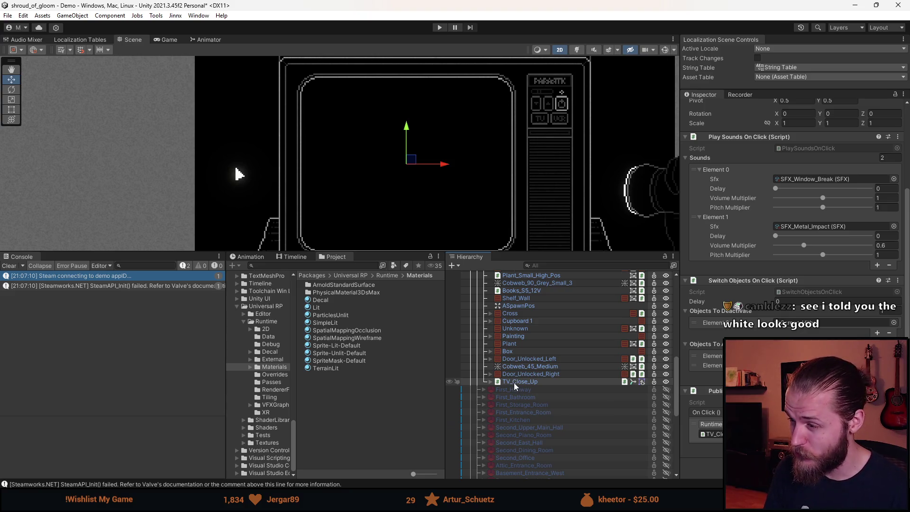
key("alt+shift+a")
key("ctrl+s")
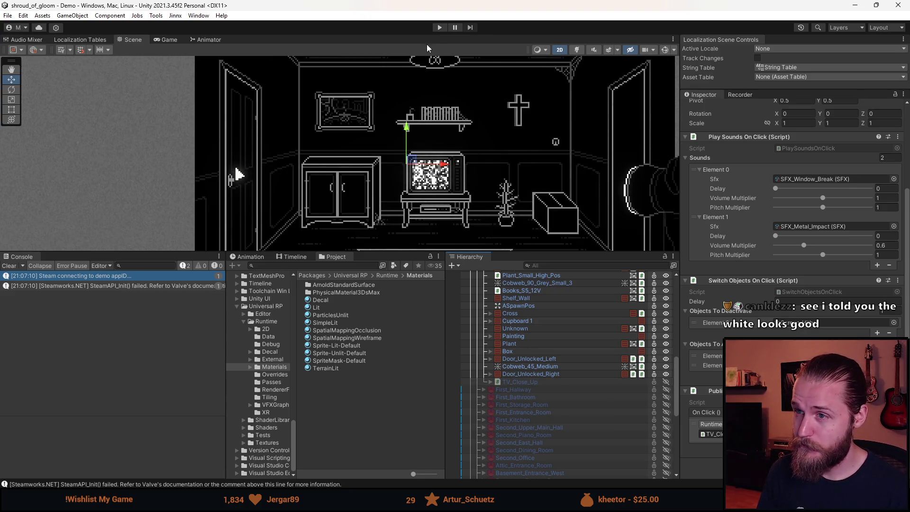
left_click(438, 28)
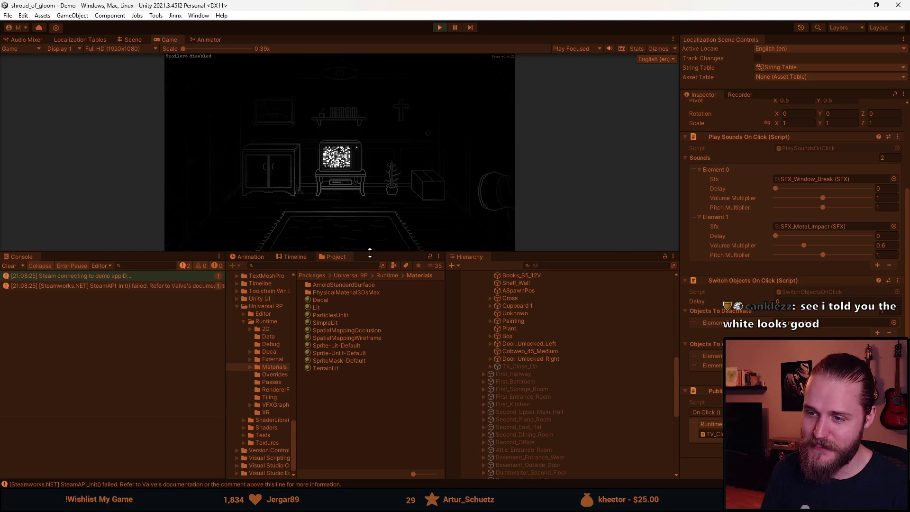
Enlarge the Game view, zoom into the TV, and switch its power off and on
left_click_drag(369, 252, 370, 422)
left_click(325, 256)
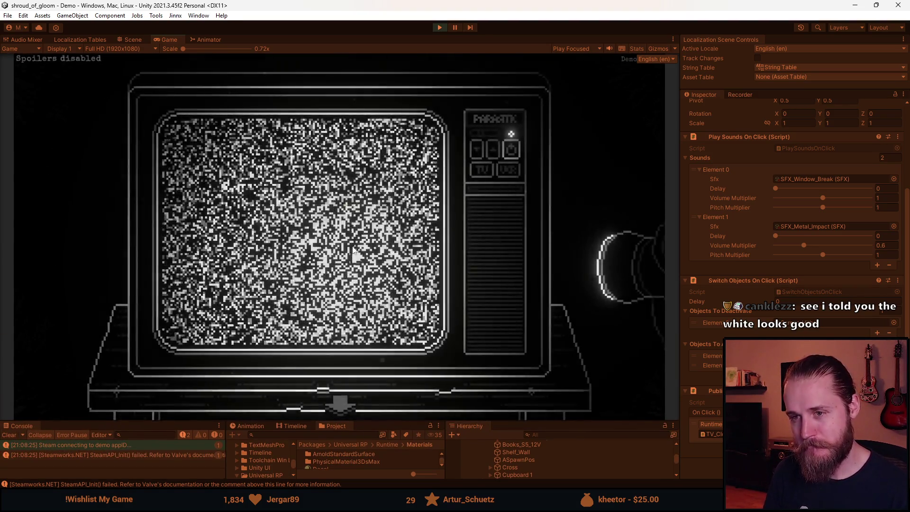
left_click(508, 148)
left_click(502, 149)
Add the hammer through the dev tools, smash the TV screen, toggle its power, and pause
key("F1")
left_click(483, 166)
key("F1")
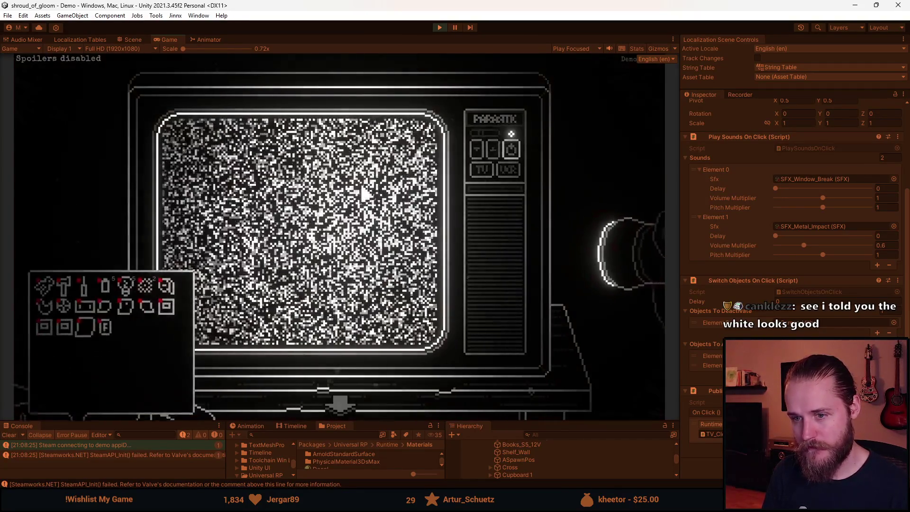
left_click(67, 260)
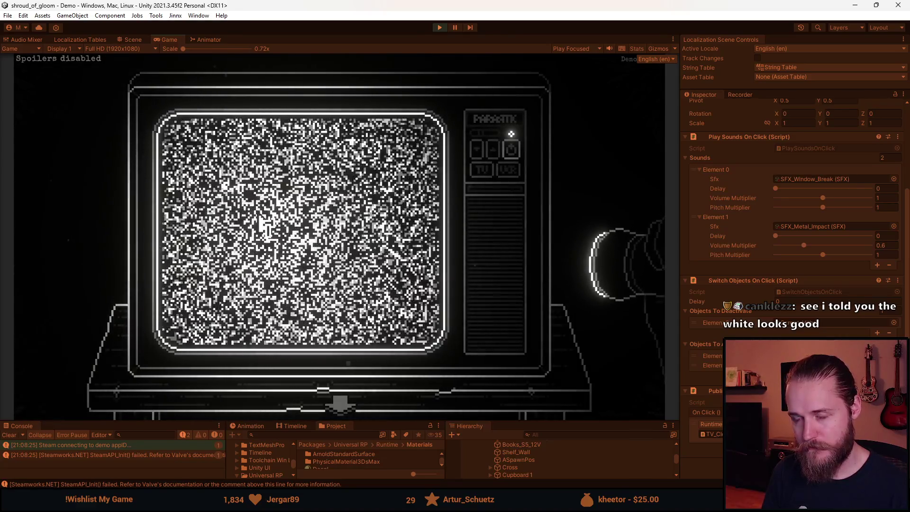
left_click(259, 217)
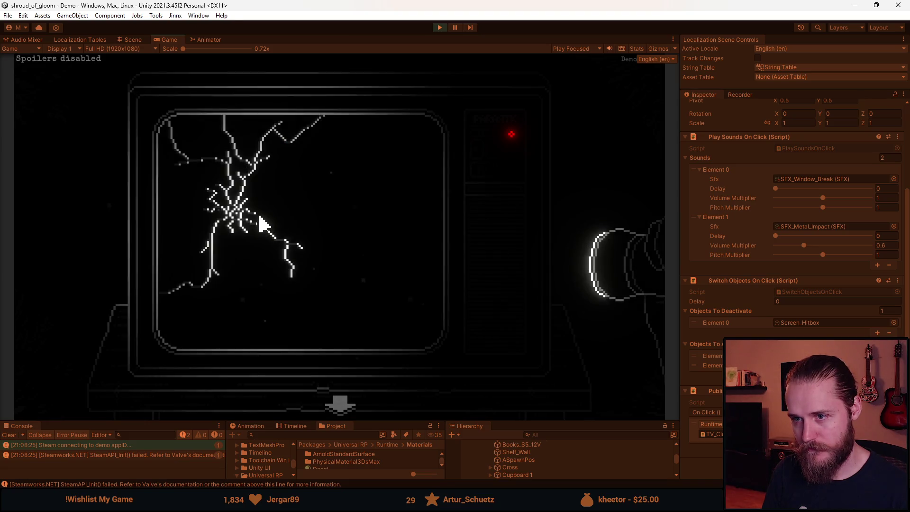
left_click(510, 150)
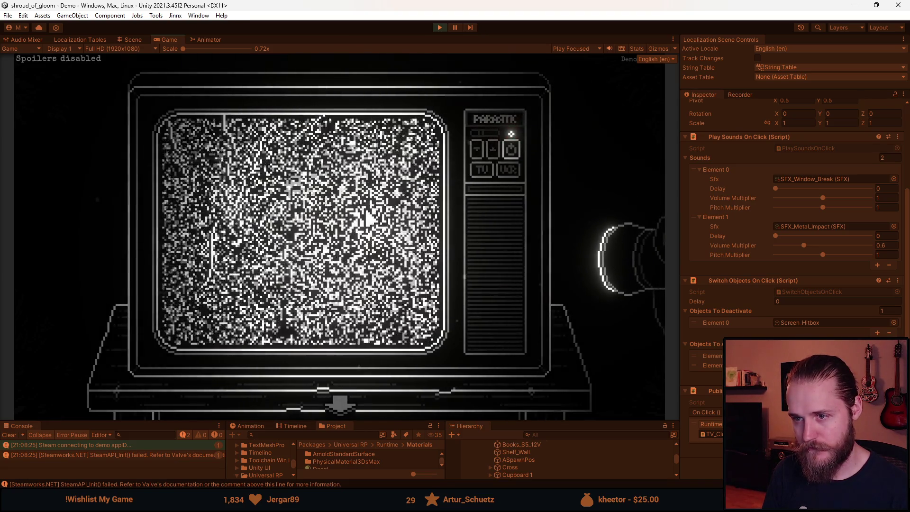
left_click(509, 151)
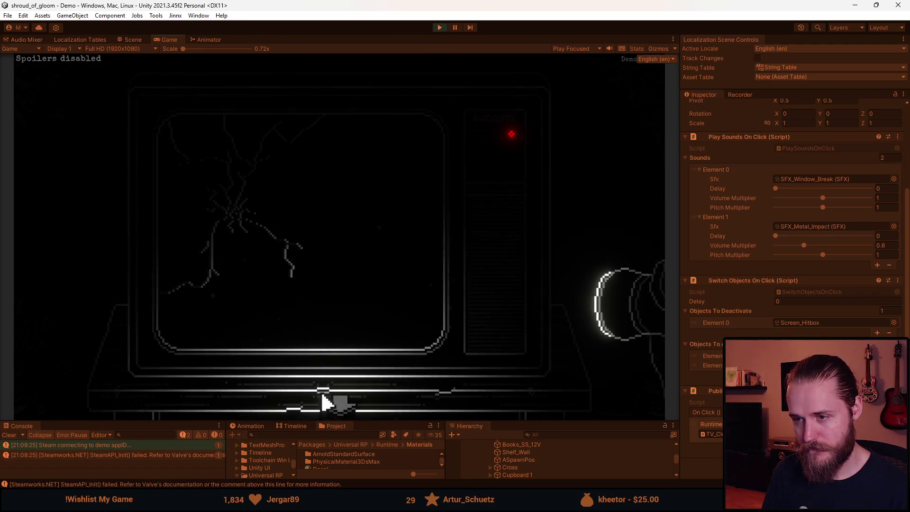
key("Escape")
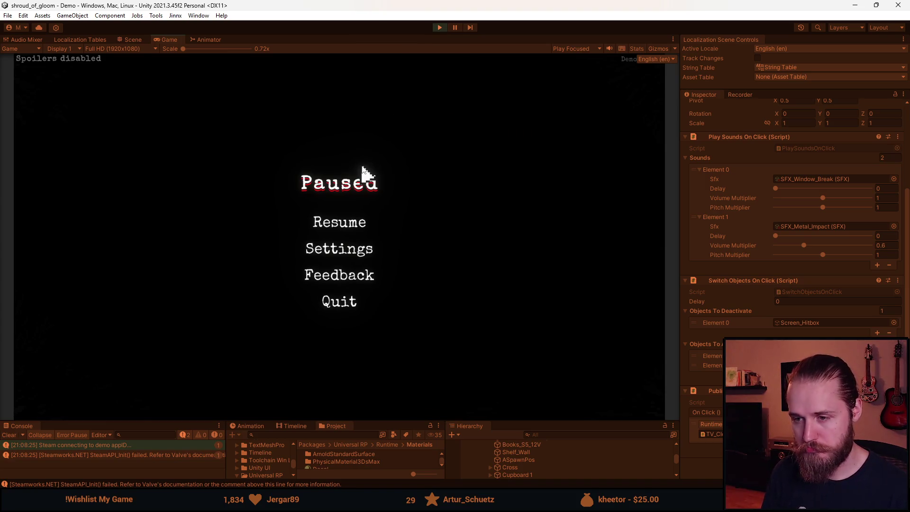
Restart play, zoom into the TV, switch it off and on, and pause again
left_click(442, 28)
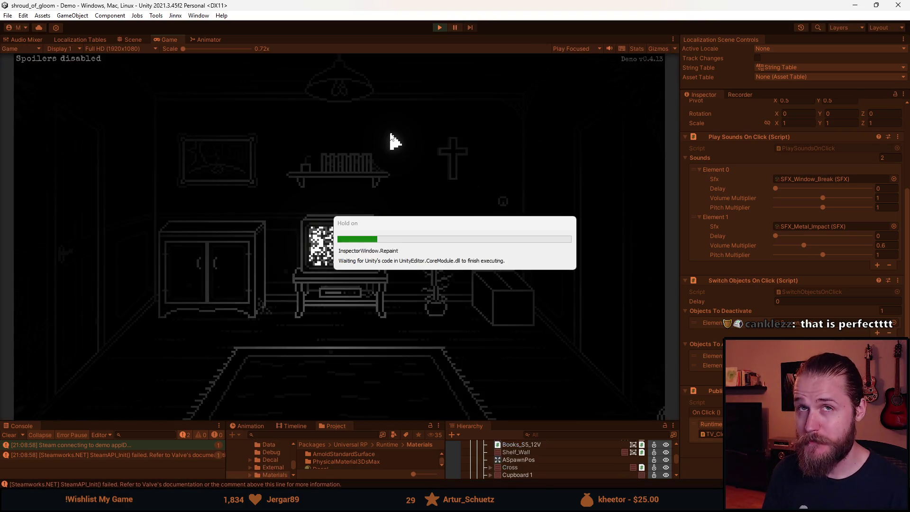
left_click(332, 242)
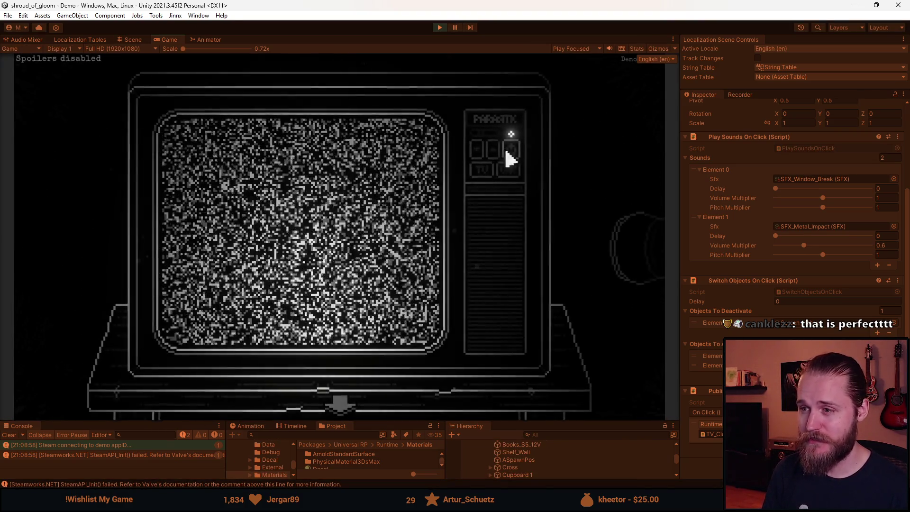
left_click(509, 154)
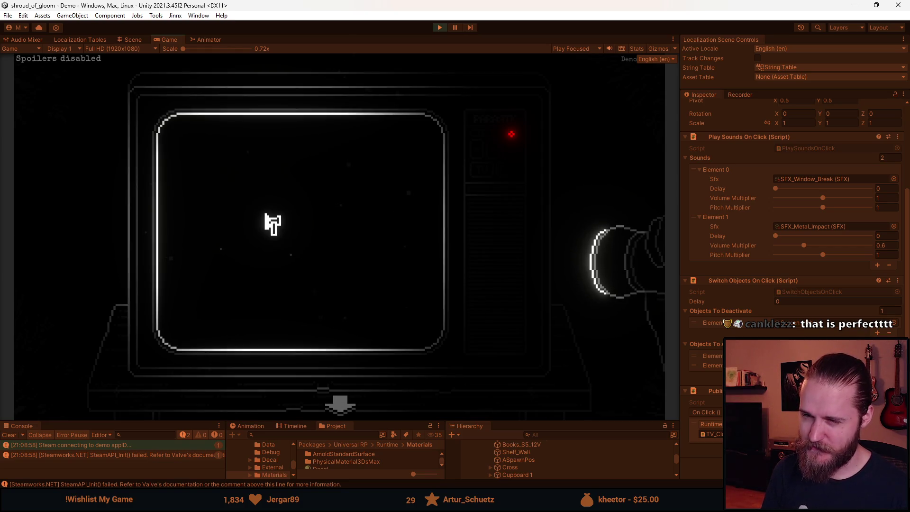
left_click(272, 223)
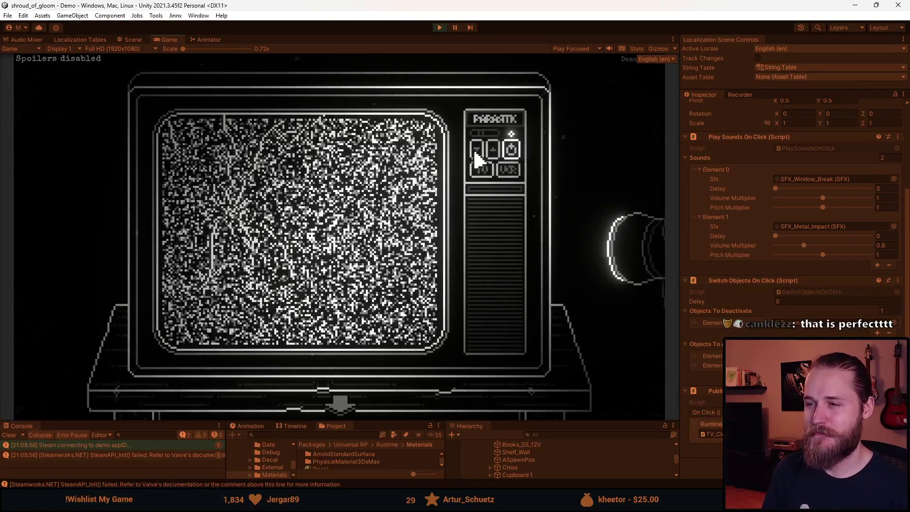
key("Escape")
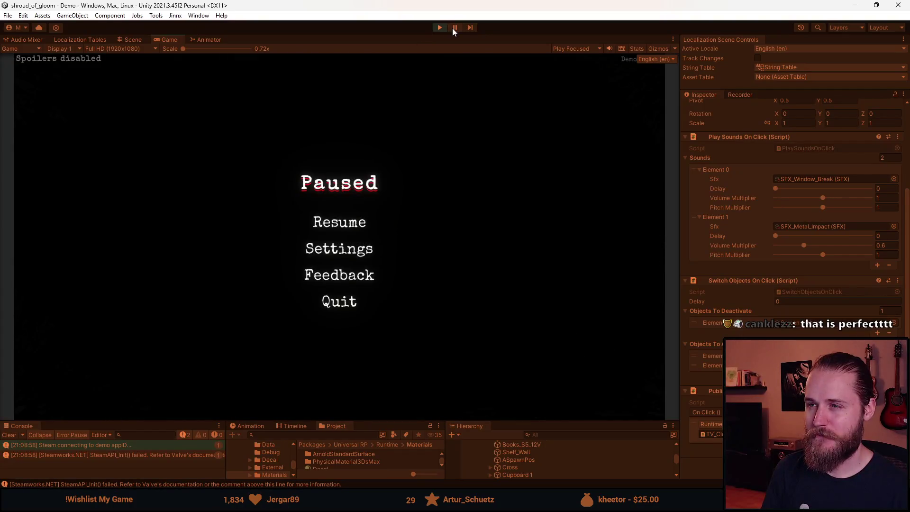
Exit Play mode, check the Switch Objects On Click component options, and clear the Console
key("ctrl+p")
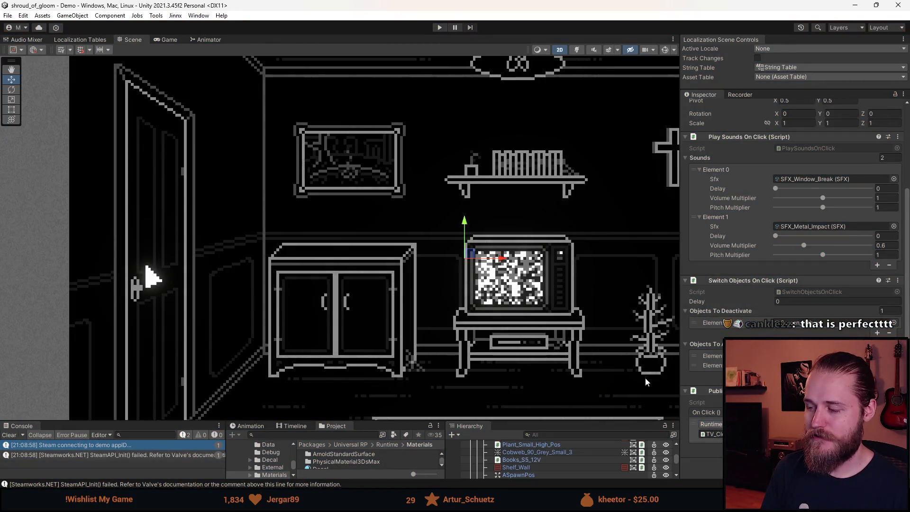
right_click(739, 280)
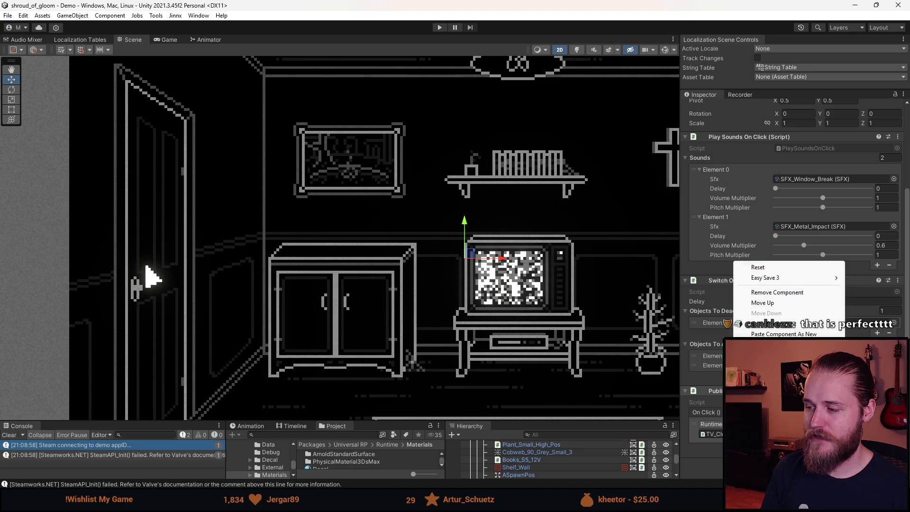
scroll(770, 313, "up", 3)
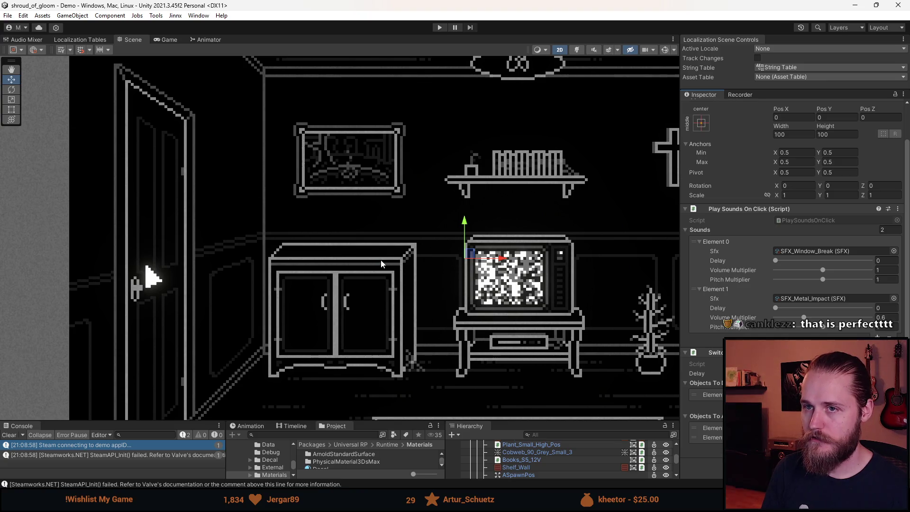
scroll(406, 298, "down", 2)
scroll(407, 298, "down", 2)
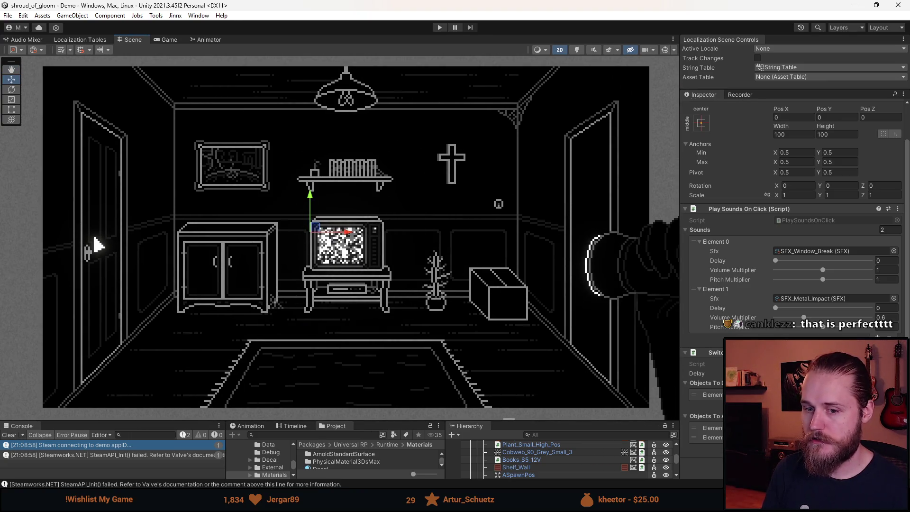
left_click(10, 435)
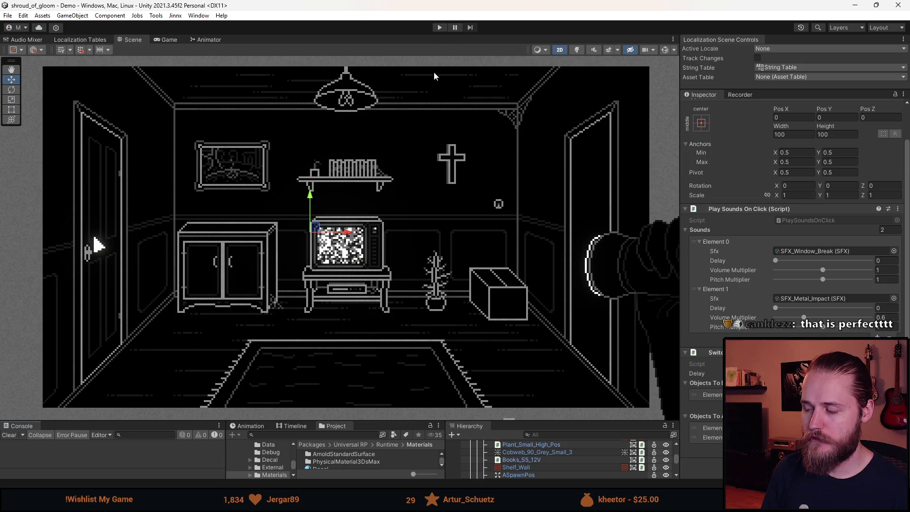
Select TV_Close_Up and locate its TV script in the Project window
left_click_drag(460, 420, 460, 350)
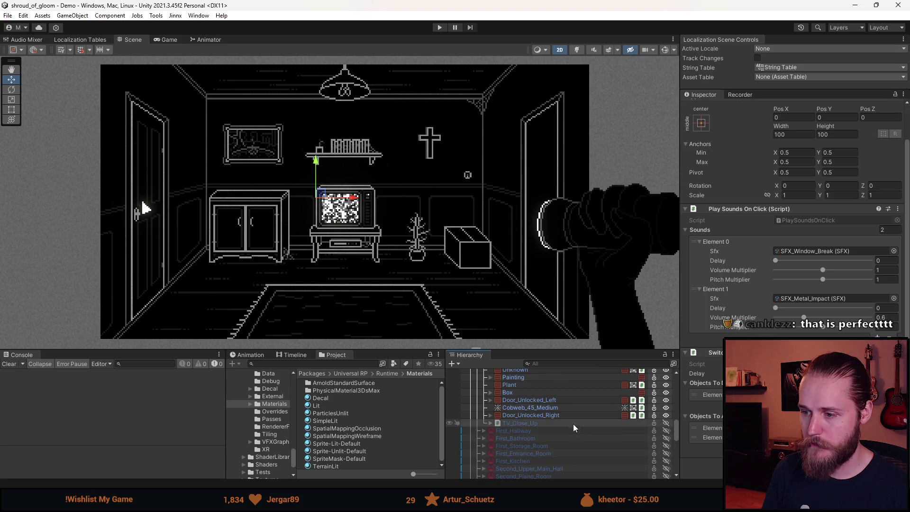
scroll(573, 420, "down", 3)
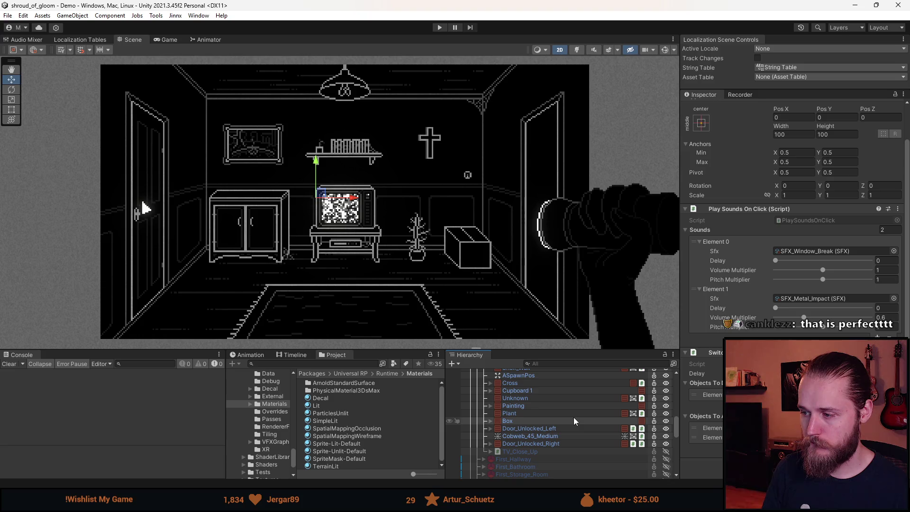
left_click(526, 451)
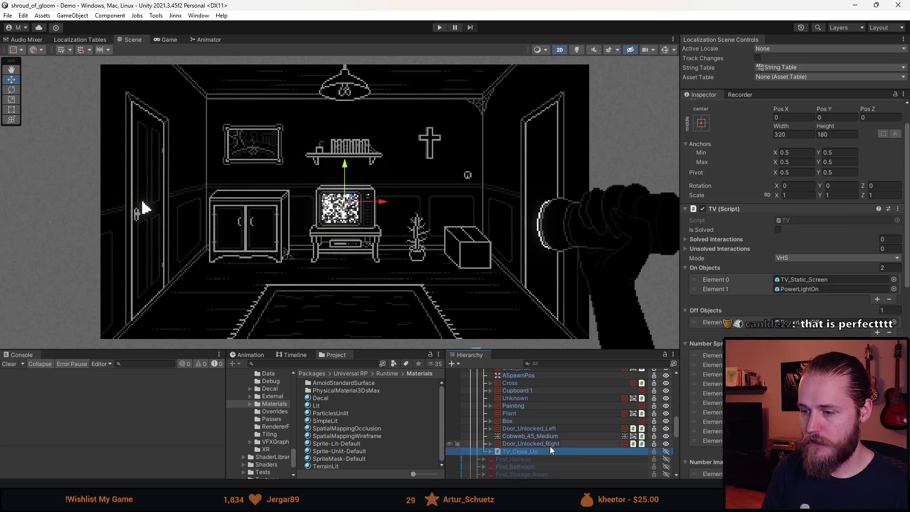
left_click(798, 220)
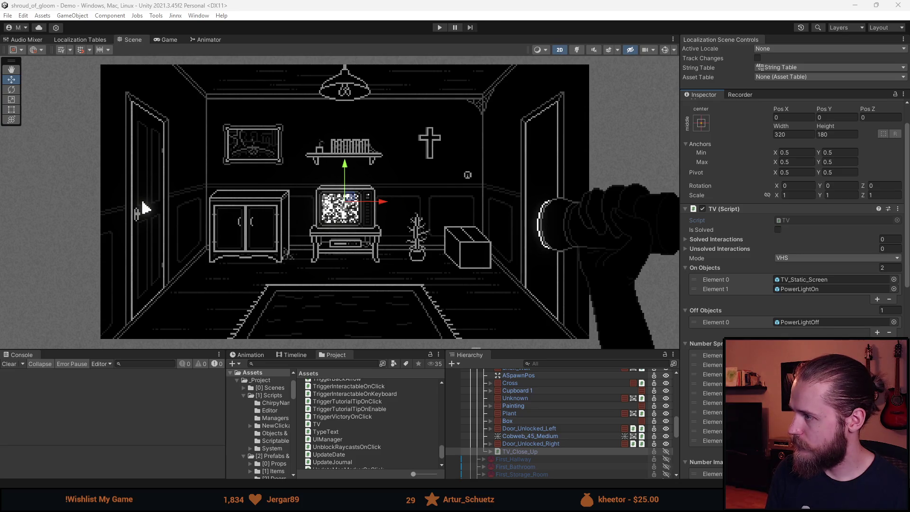
key("alt+Tab")
Add public void TogglePowerOff() that calls TogglePower() only if _isTurnedOn, and save TV.cs
type("p")
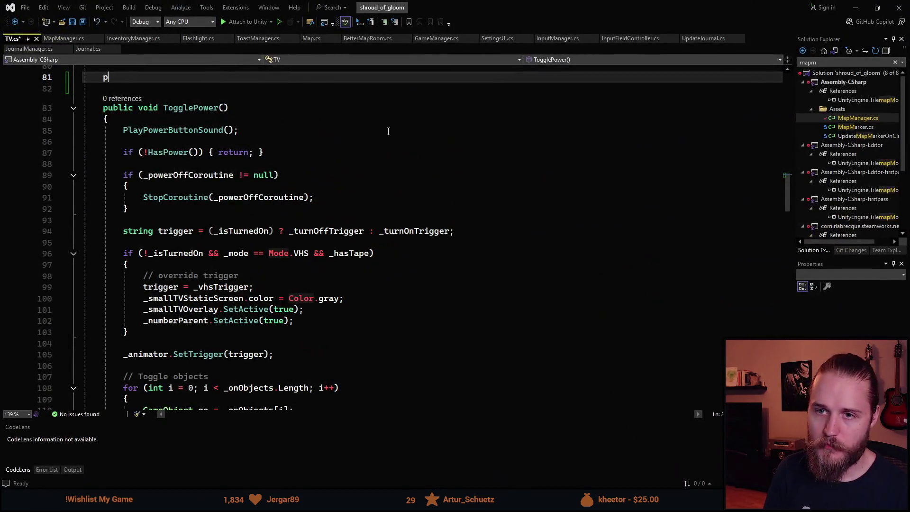
type("ublic void ")
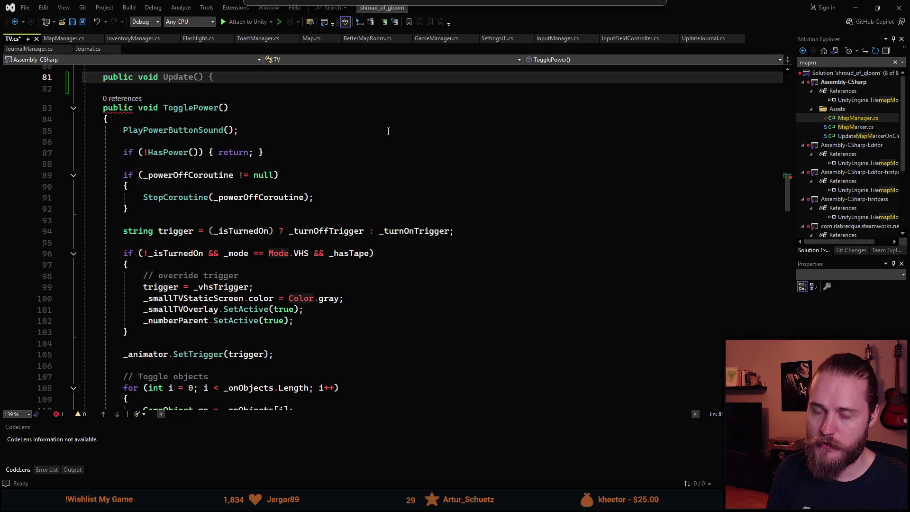
type("TogglePowerOf")
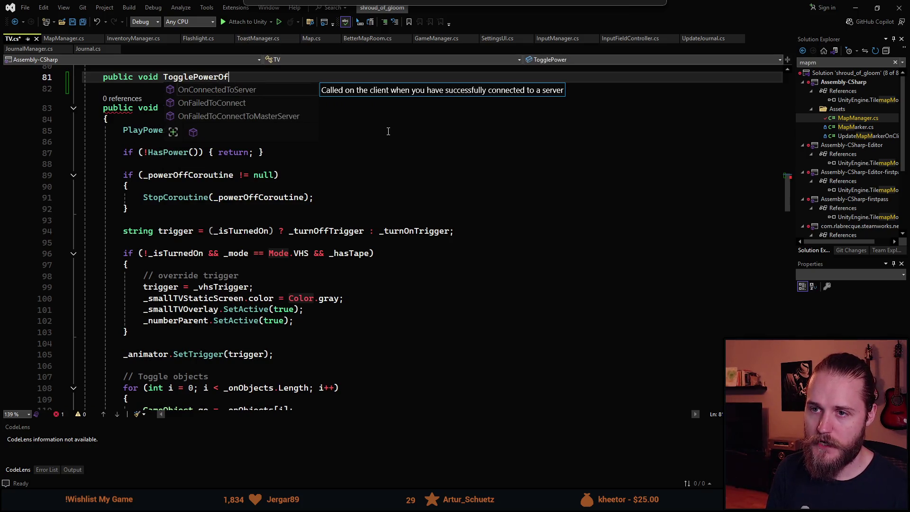
type("f(){")
key("Return")
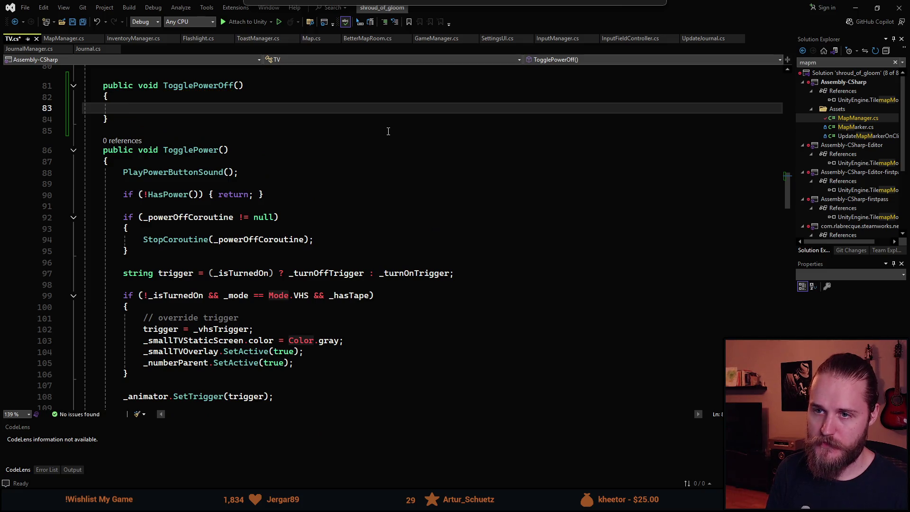
type("if ()")
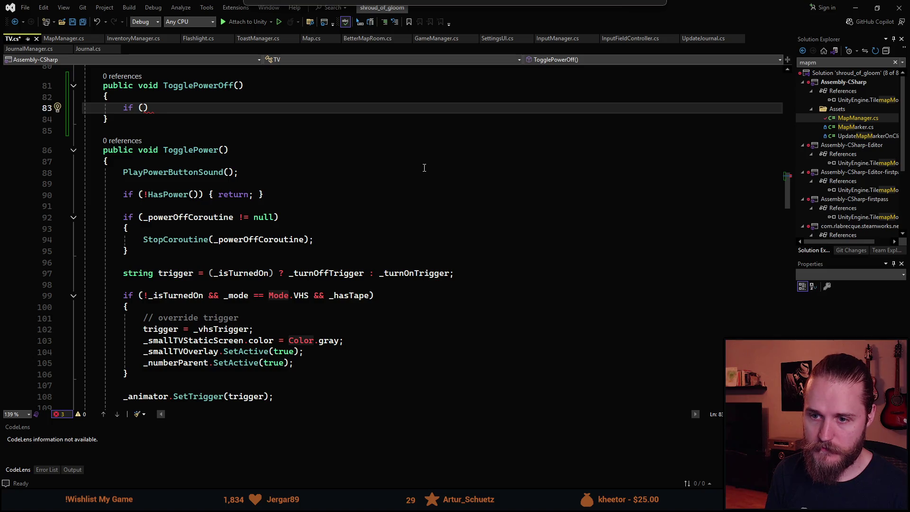
type("isT")
key("BackSpace")
key("BackSpace")
key("BackSpace")
type("_is")
key("Tab")
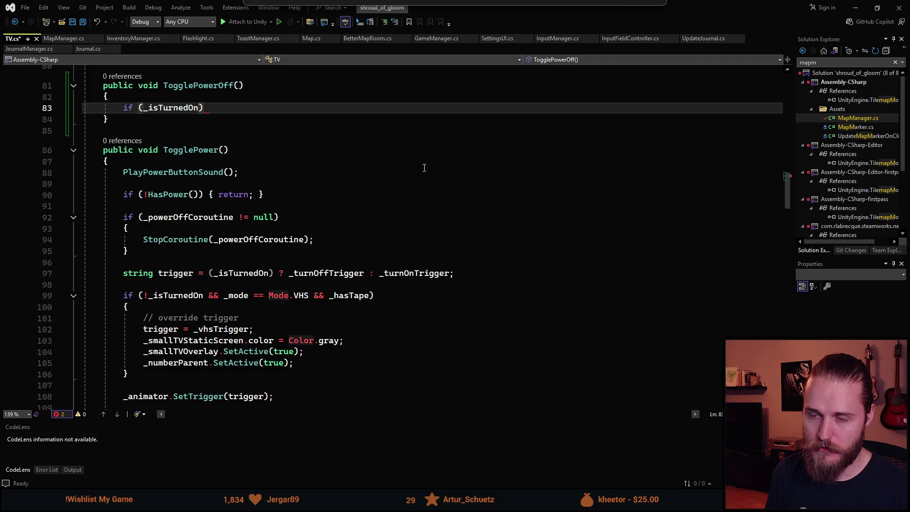
key("Return")
type("{")
key("Return")
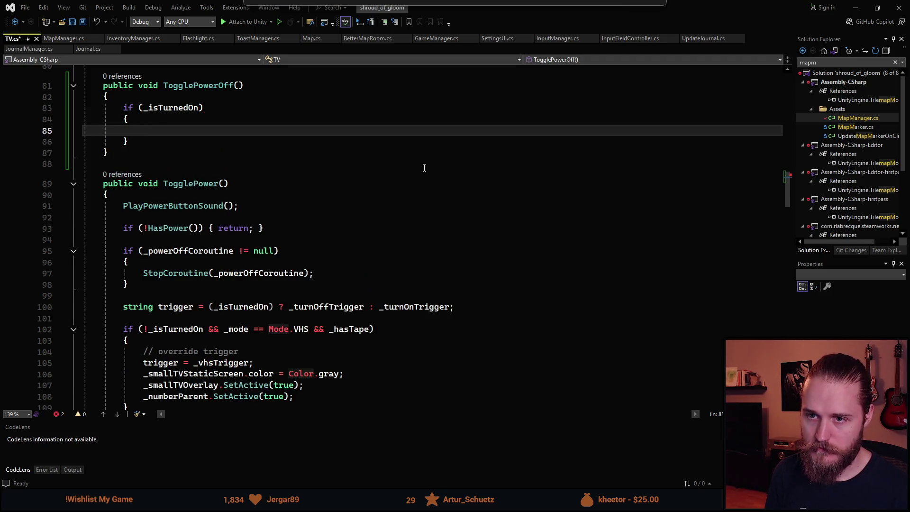
type("TogglePow")
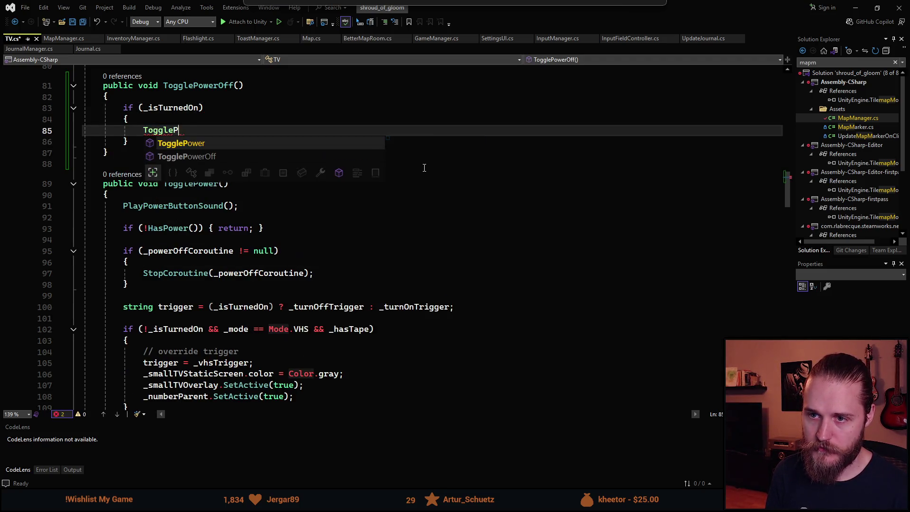
key("Tab")
type("();")
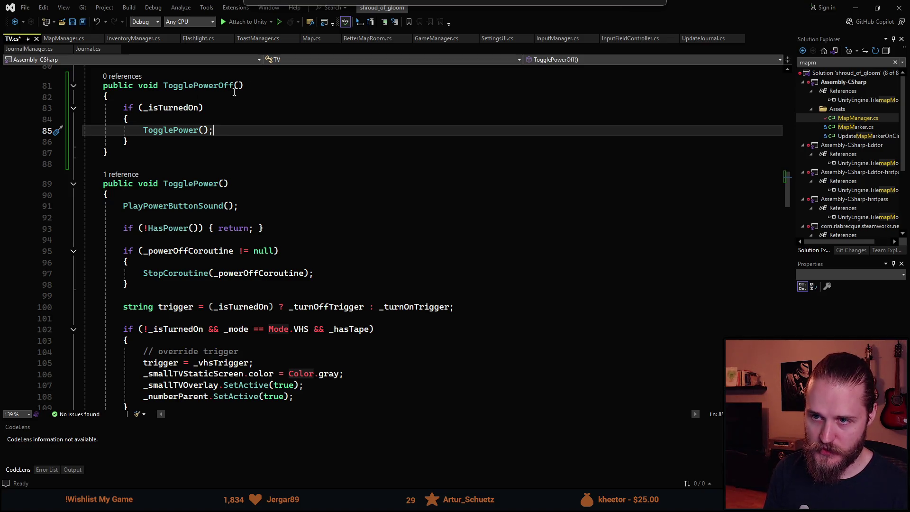
key("ctrl+s")
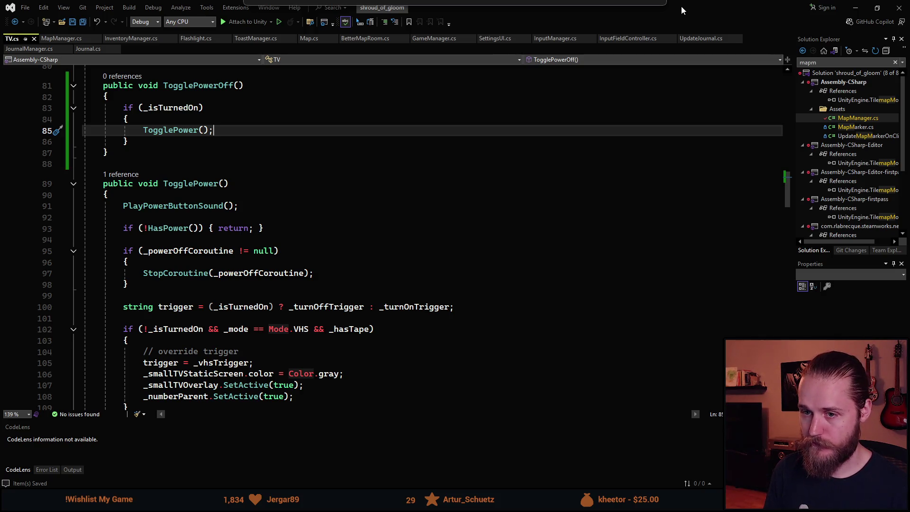
key("alt+Tab")
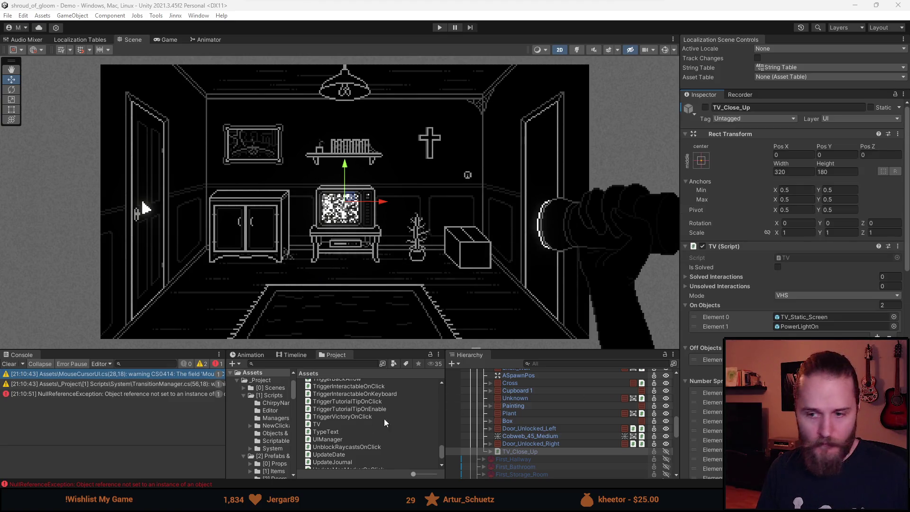
Clear the Console and set Interaction_Hammer's On Click event to TV > TogglePowerOff()
left_click(9, 364)
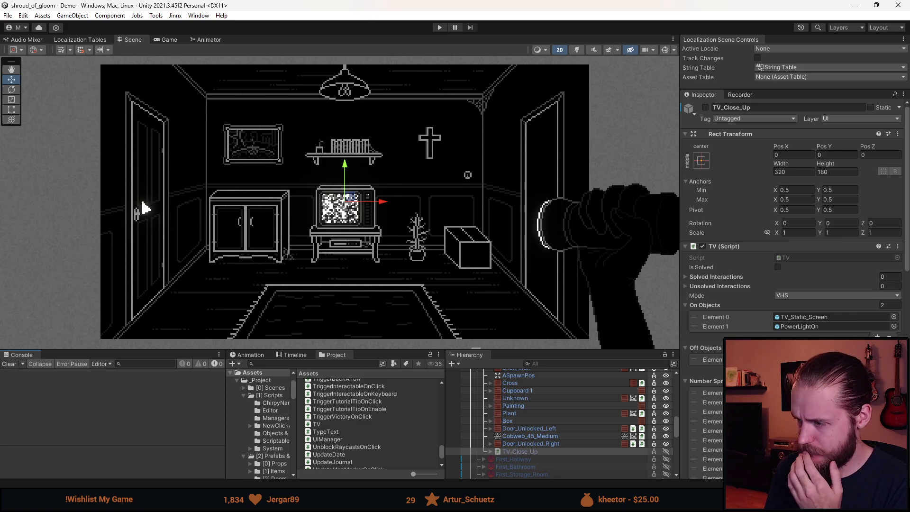
scroll(796, 237, "down", 10)
scroll(711, 417, "down", 5)
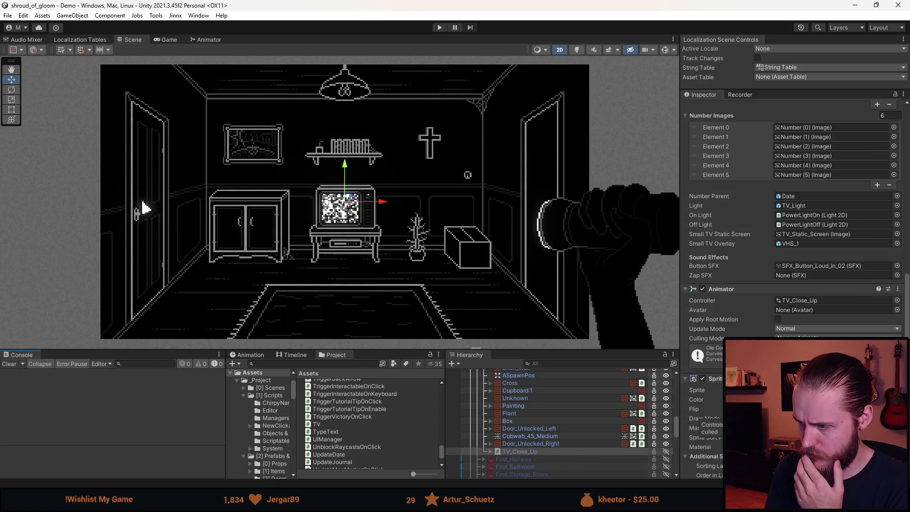
left_click(488, 449)
left_click(491, 451)
scroll(493, 448, "down", 3)
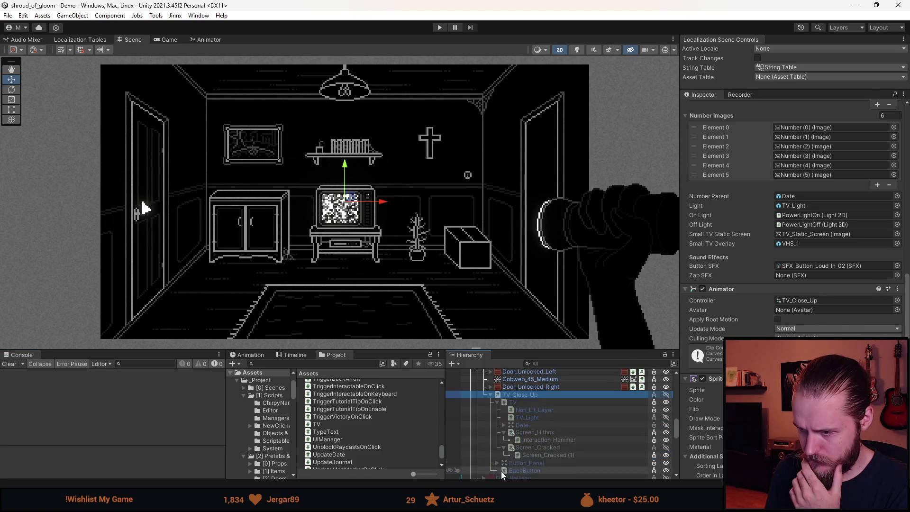
left_click(545, 439)
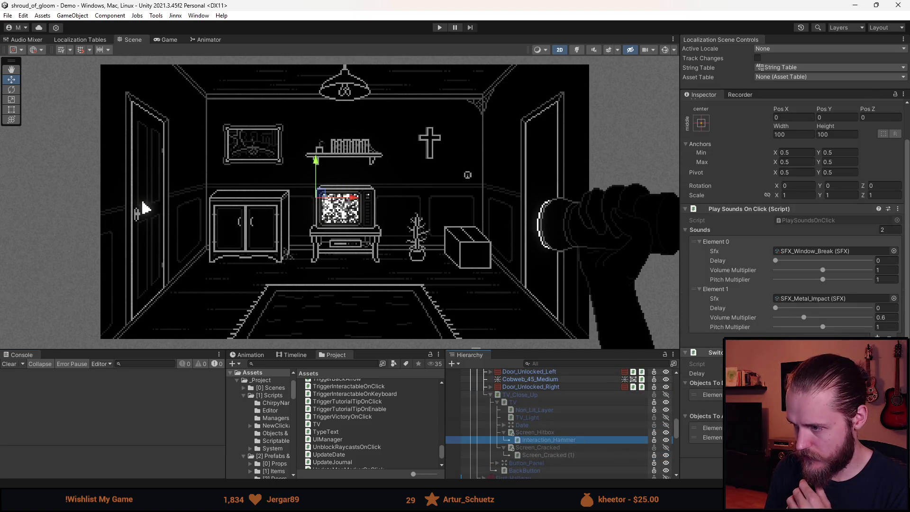
scroll(792, 218, "down", 3)
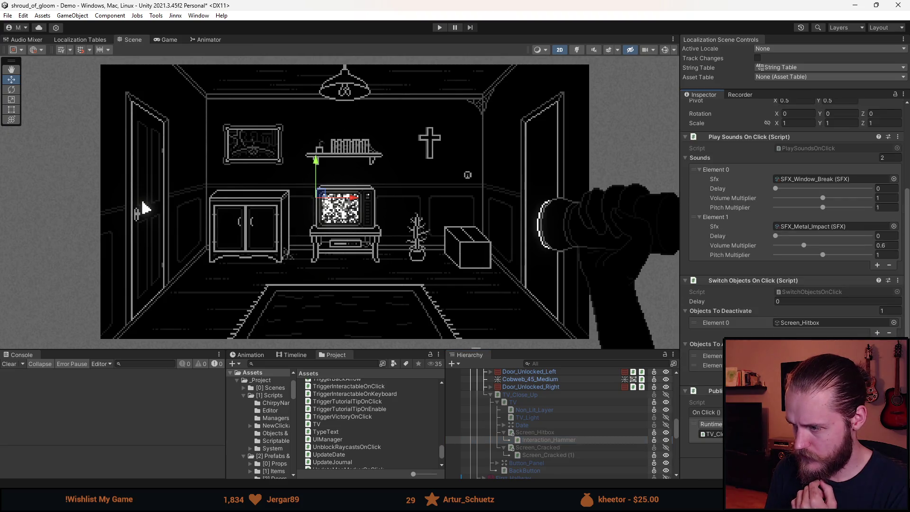
left_click(805, 423)
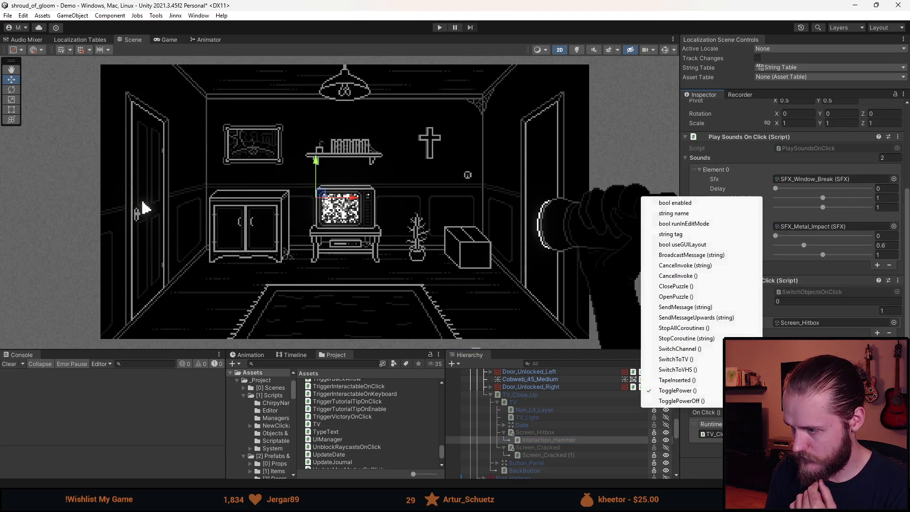
left_click(693, 400)
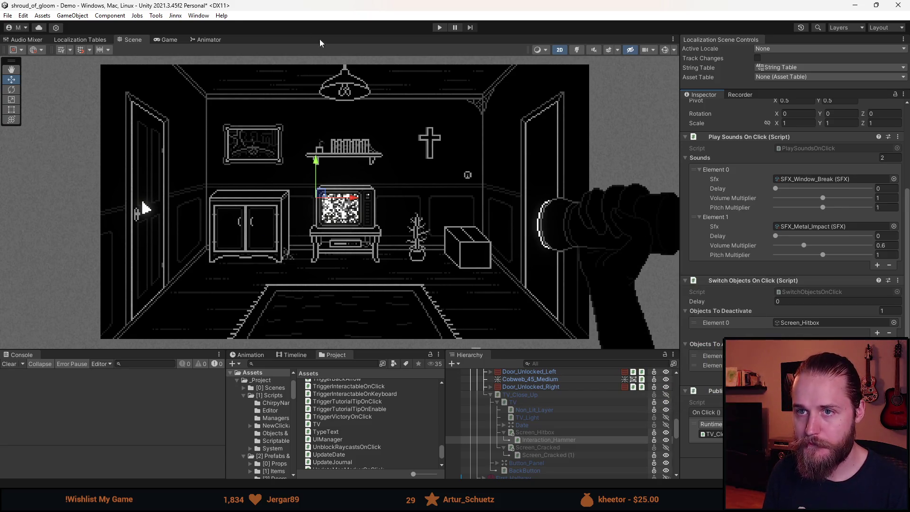
left_click(439, 27)
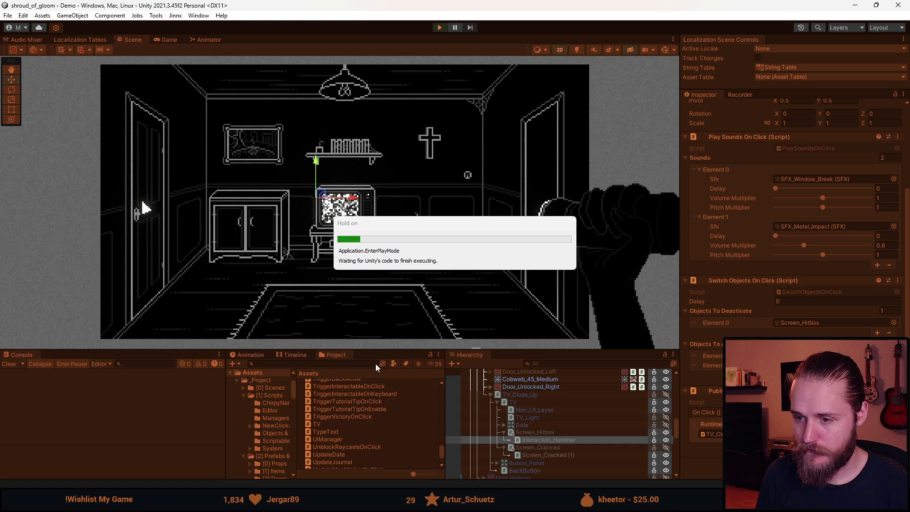
Enlarge the Game view, clear the Console, and switch the TV off in its close-up
left_click_drag(373, 351, 379, 433)
left_click(13, 403)
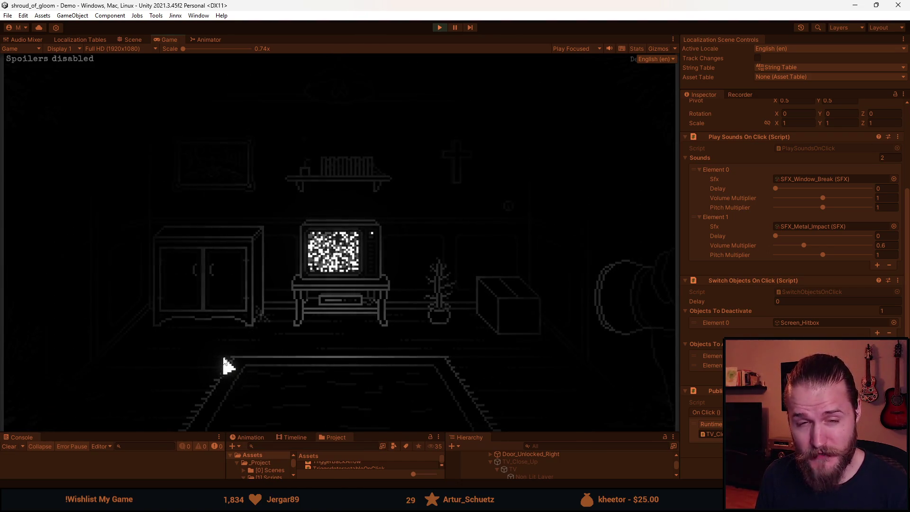
left_click(334, 263)
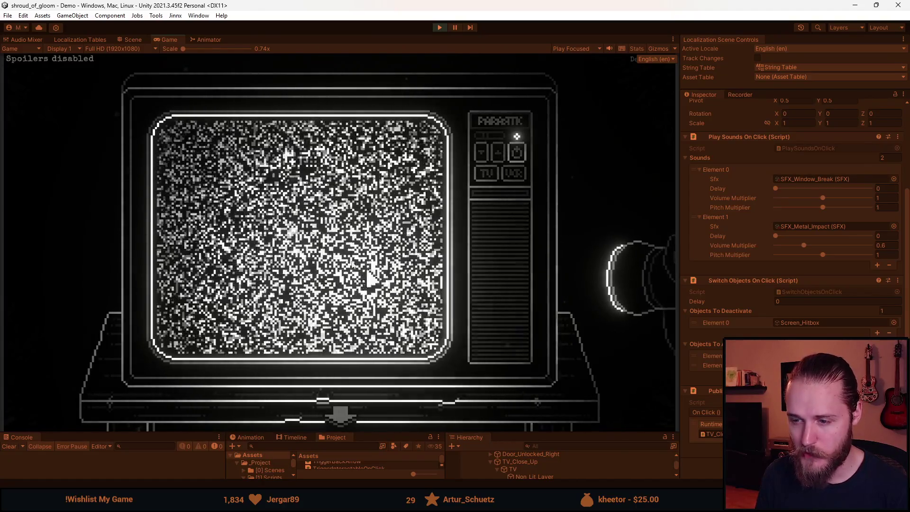
left_click(516, 152)
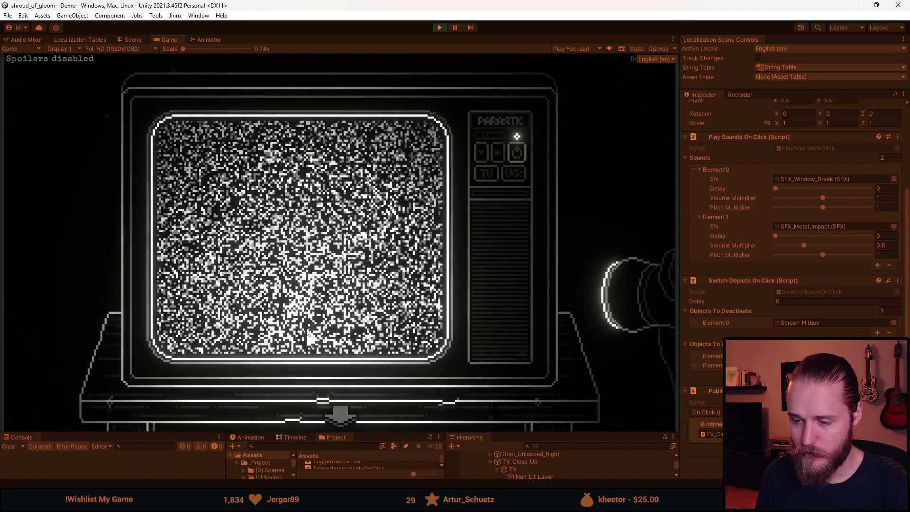
left_click(344, 417)
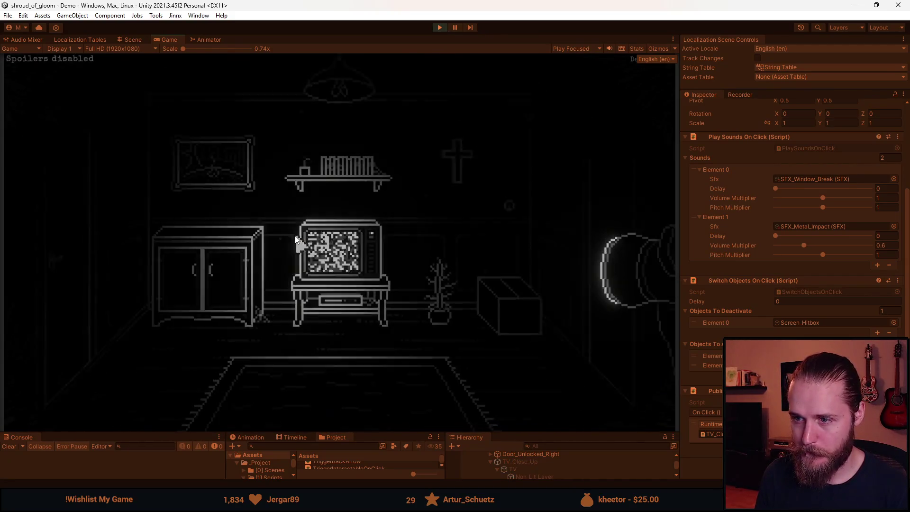
Pick the hammer, smash the TV screen, and switch its power on and off
key("F1")
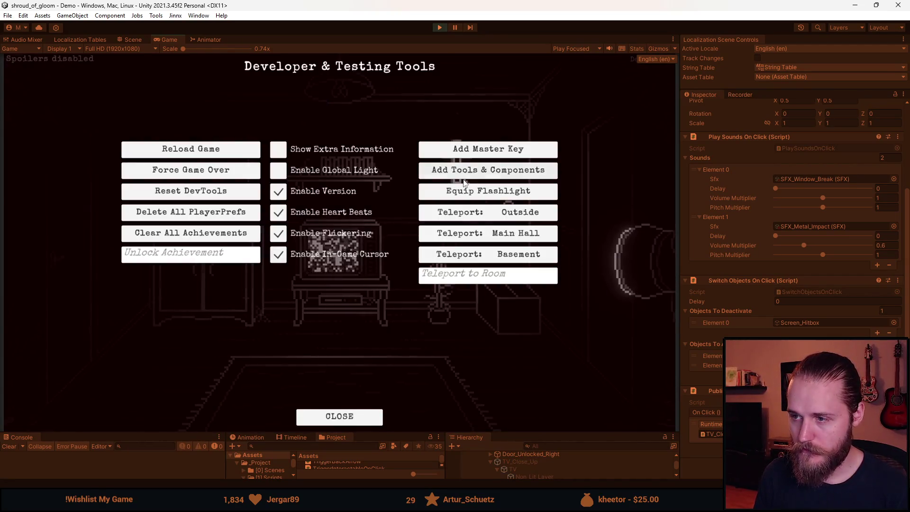
key("F1")
left_click(332, 237)
left_click(516, 152)
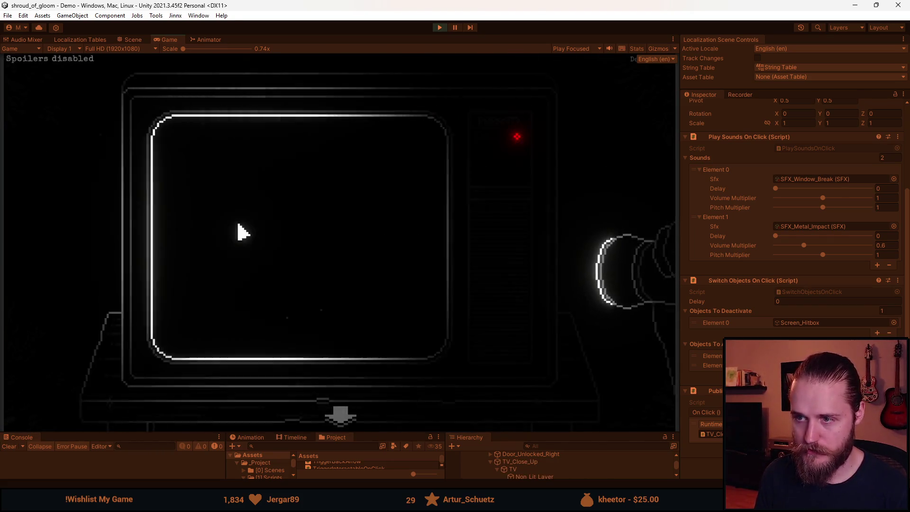
left_click(56, 277)
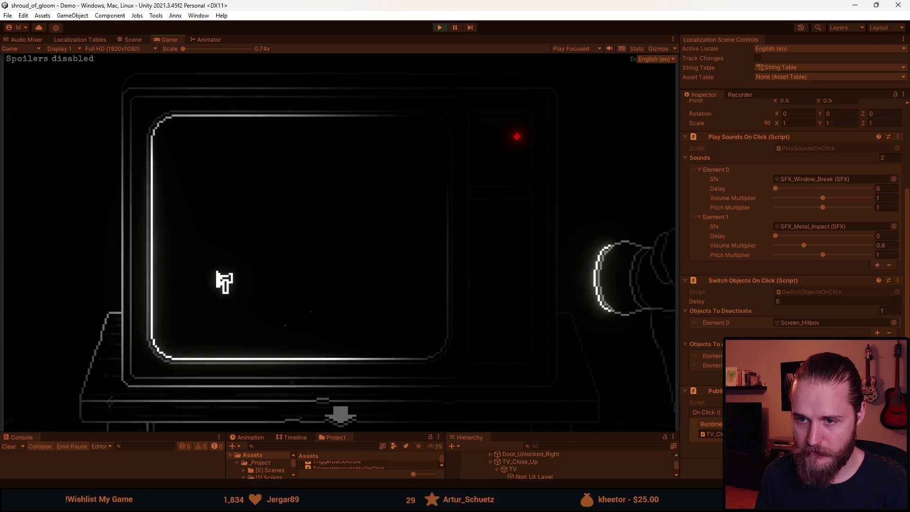
left_click(233, 217)
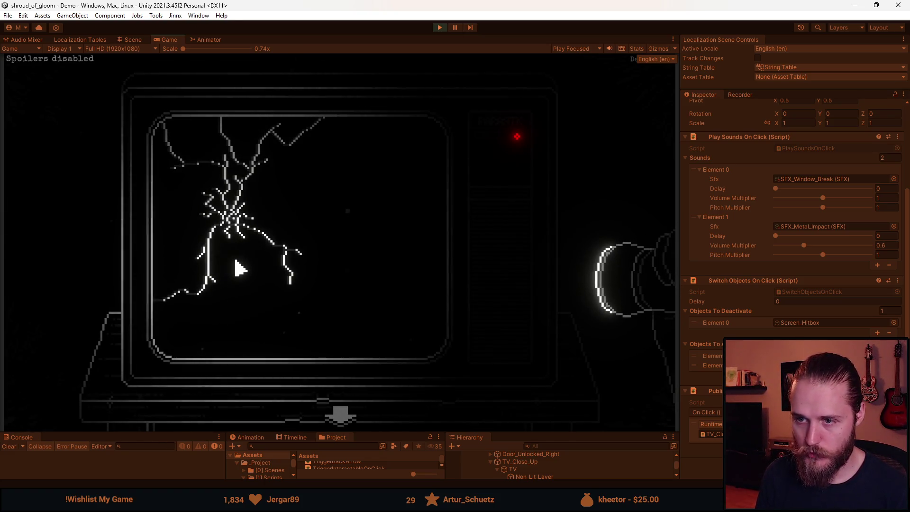
left_click(517, 152)
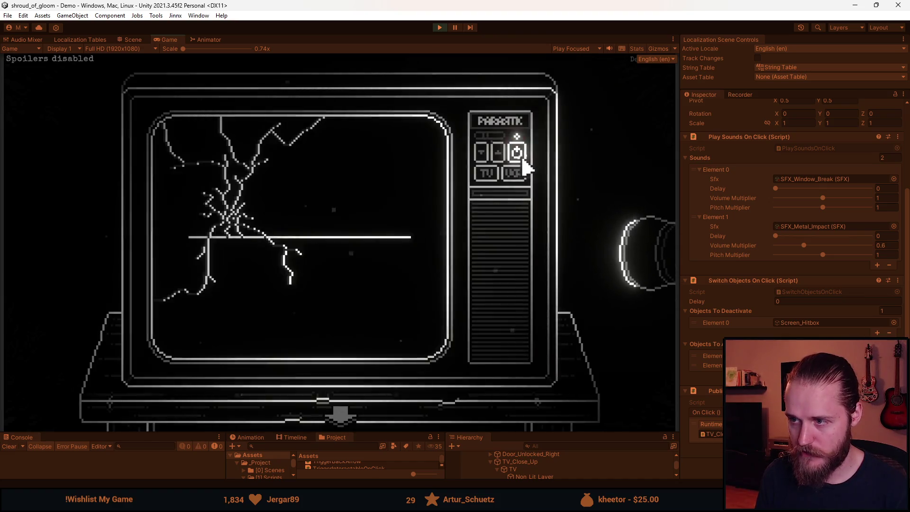
left_click(516, 152)
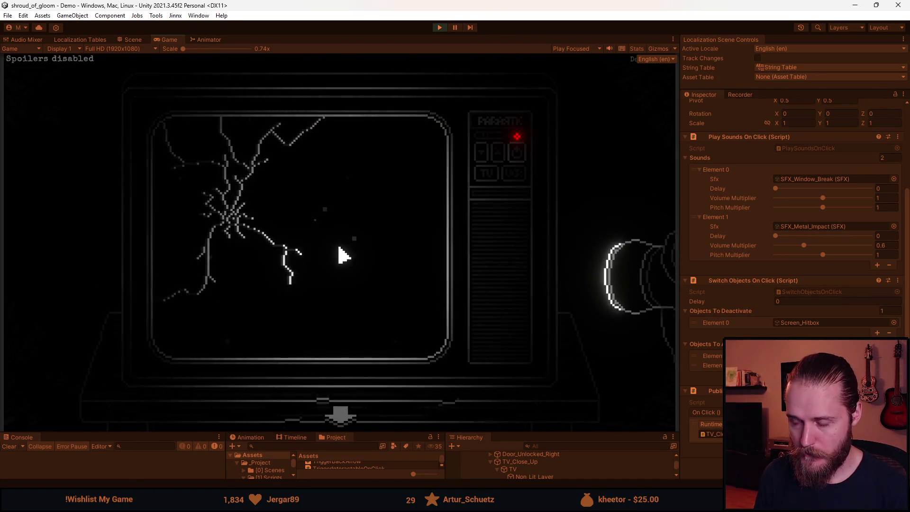
Pause the game and quit to the main menu, confirming the prompt
key("Escape")
left_click(361, 308)
left_click(336, 280)
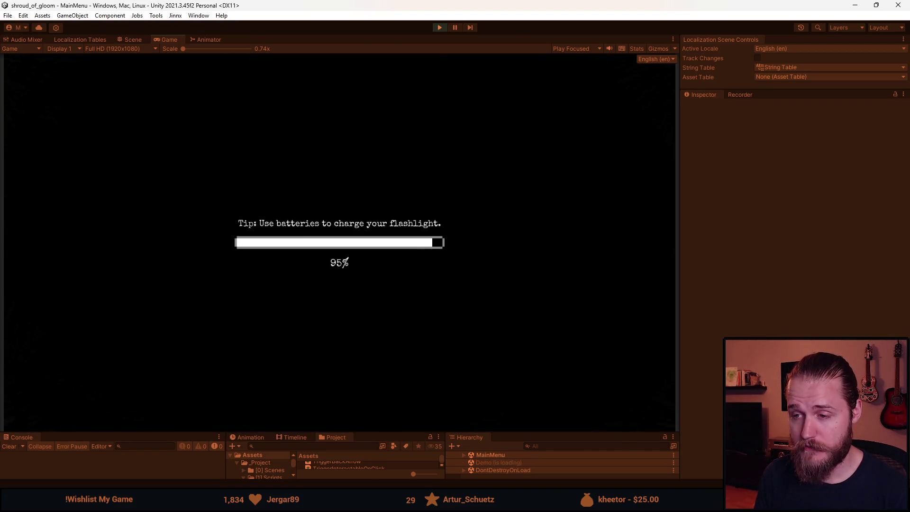
Add all tools via the dev tools and smash the TV screen with the hammer
key("F1")
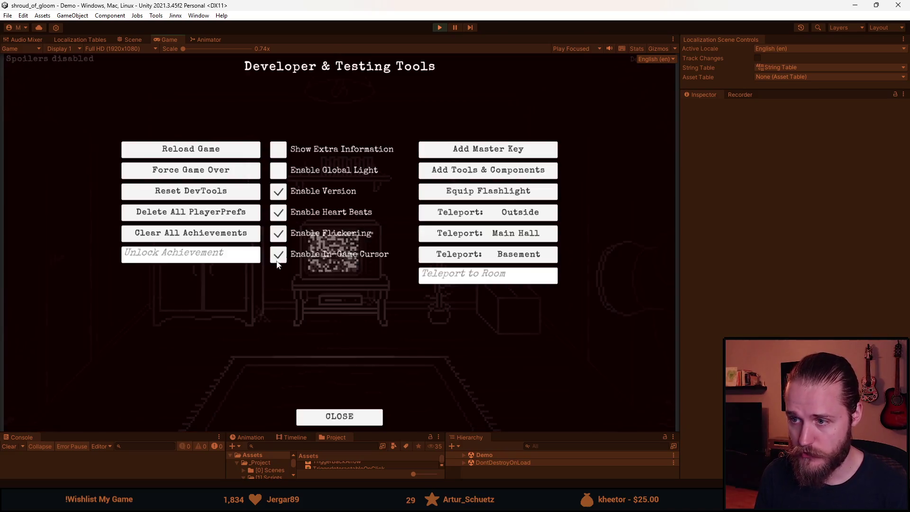
left_click(475, 172)
left_click(327, 246)
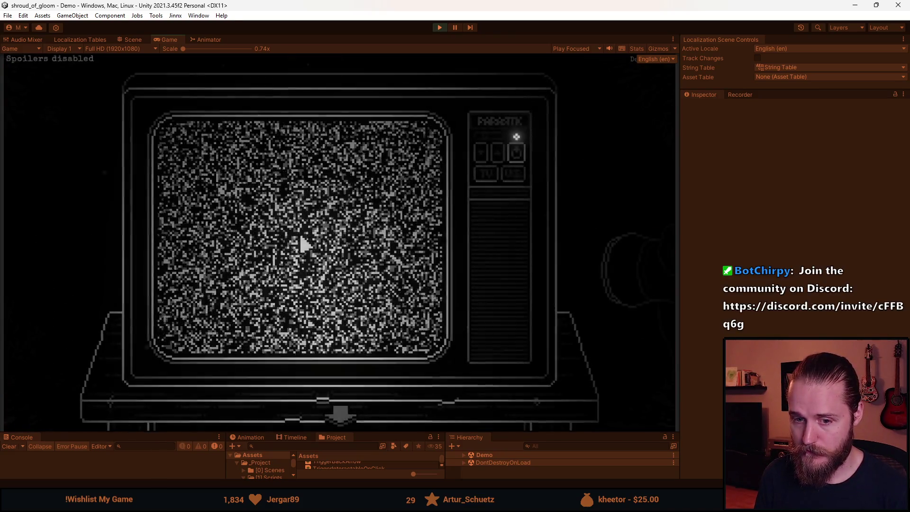
left_click(54, 285)
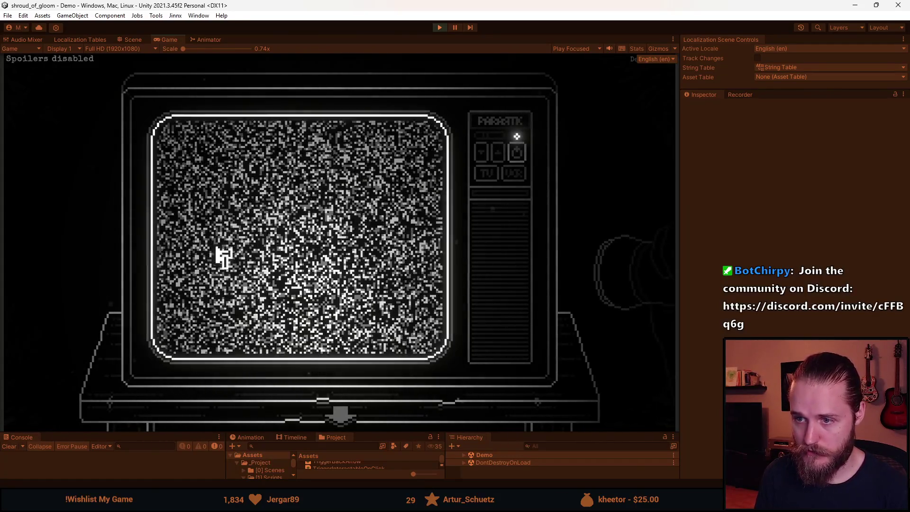
left_click(265, 250)
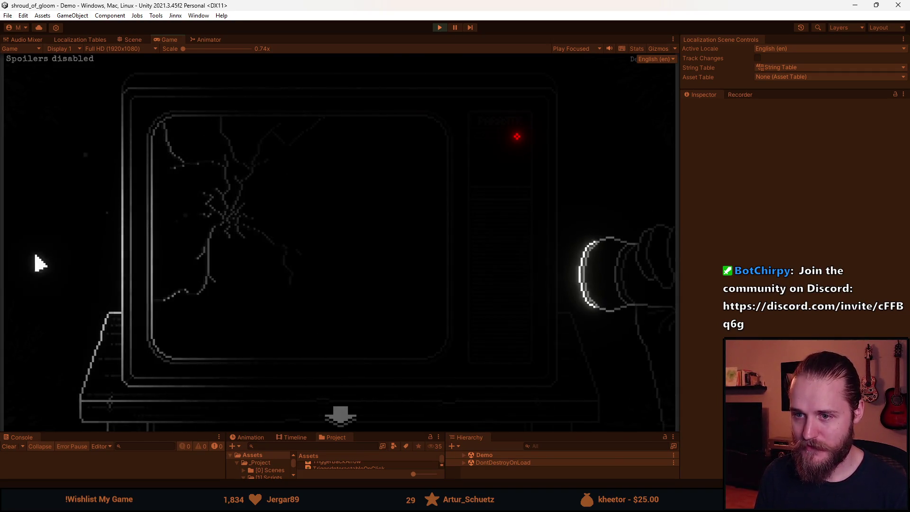
Switch the cracked TV on, off and on again, then step back, pause and stop playing
left_click(517, 157)
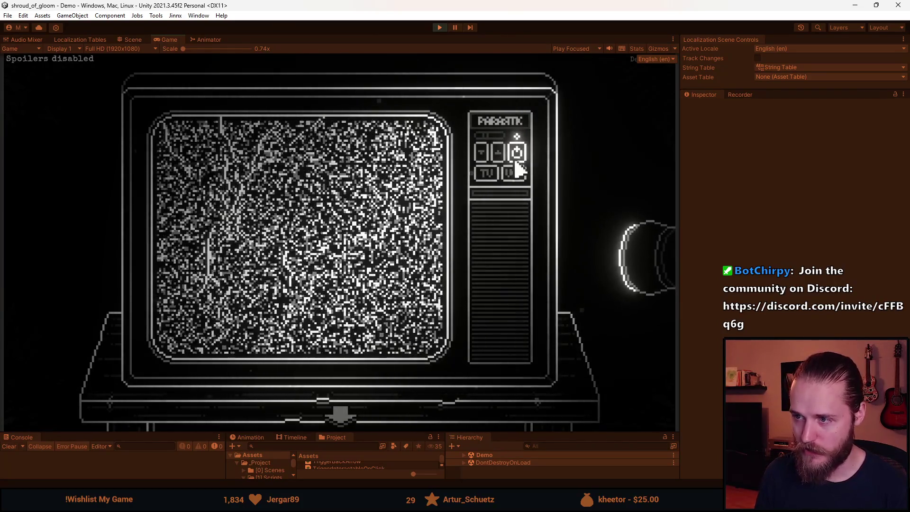
left_click(516, 152)
left_click(517, 153)
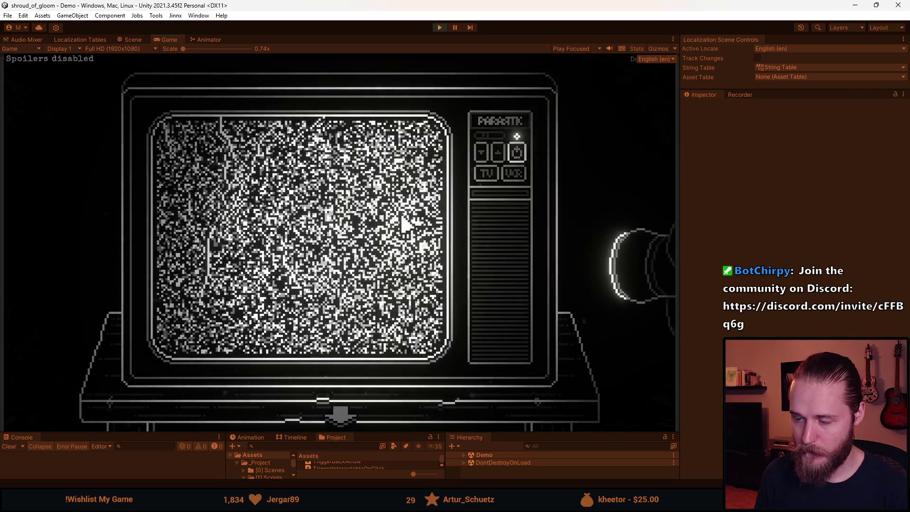
left_click(339, 416)
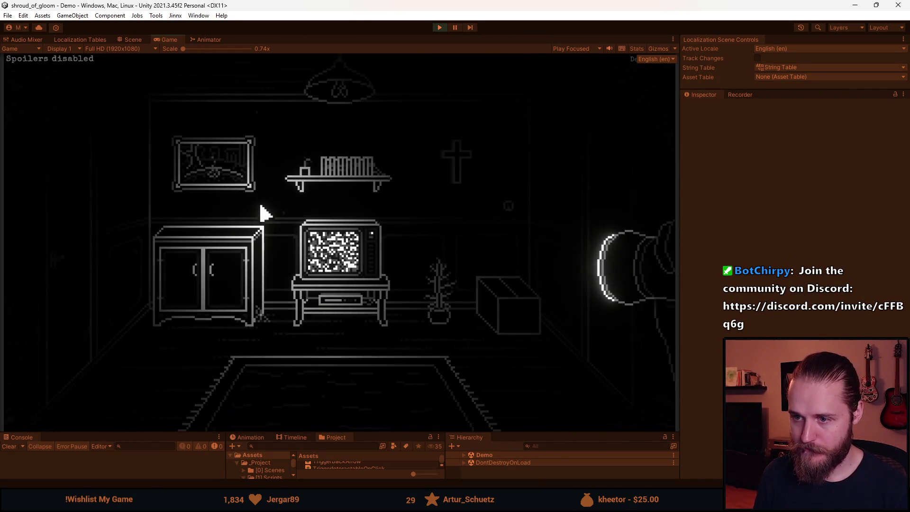
key("Escape")
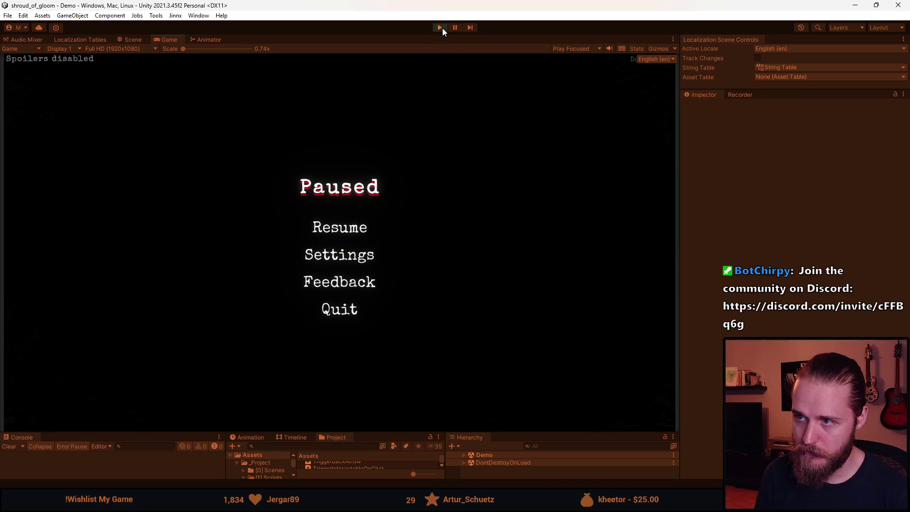
left_click(442, 27)
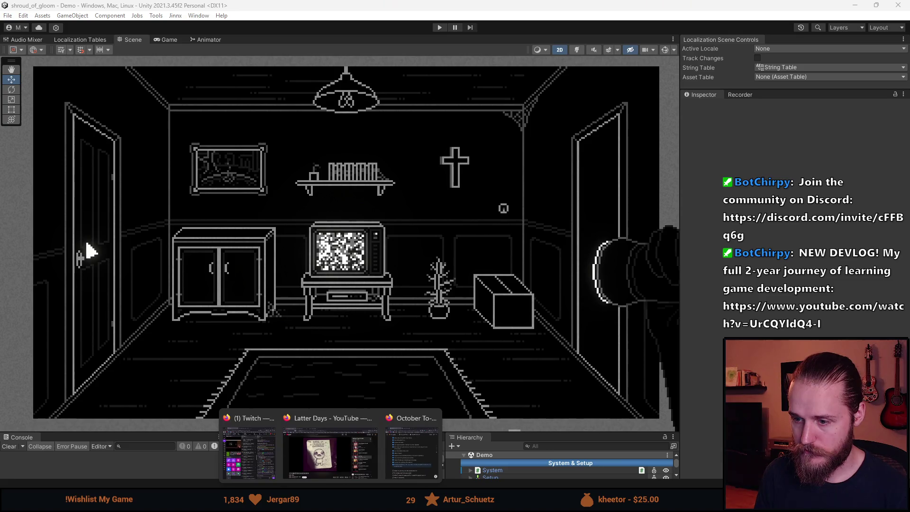
Tick 'Make TV smashable' in Notion and drag it up among the completed tasks
key("alt+Tab")
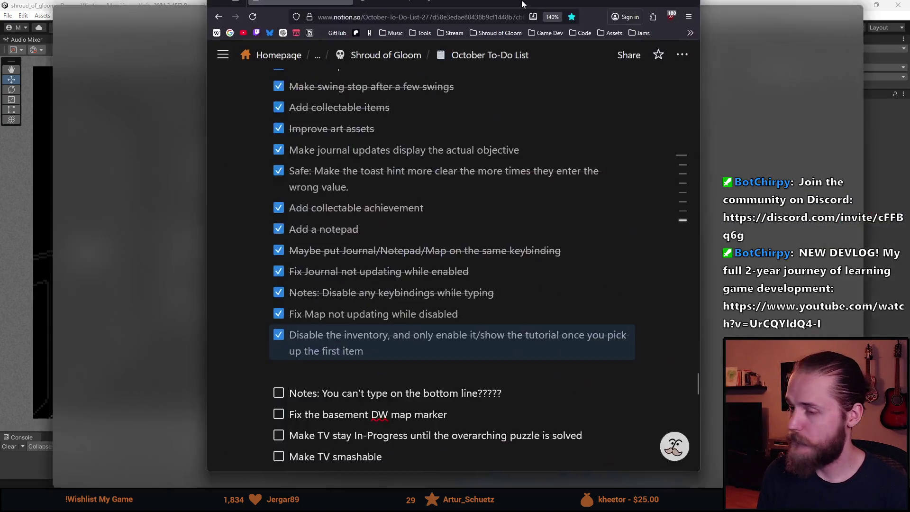
scroll(279, 341, "down", 3)
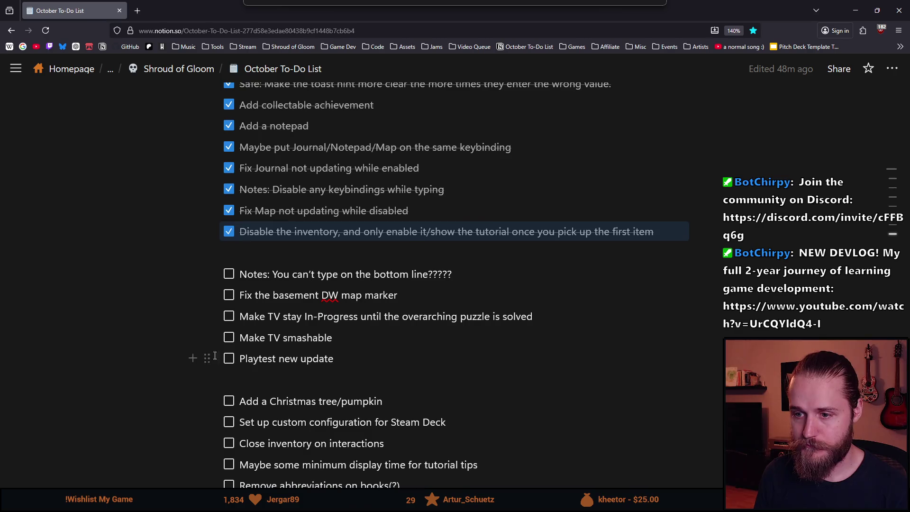
left_click(229, 338)
left_click_drag(207, 337, 230, 237)
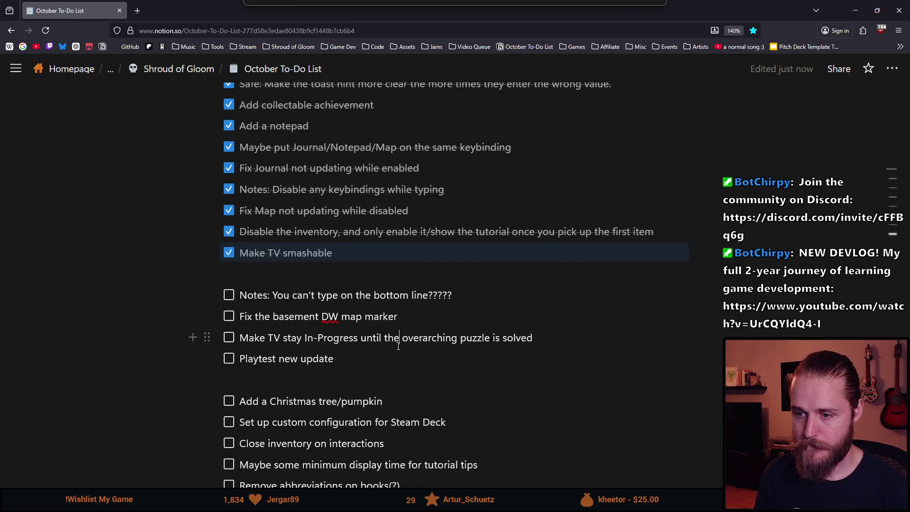
scroll(350, 369, "up", 5)
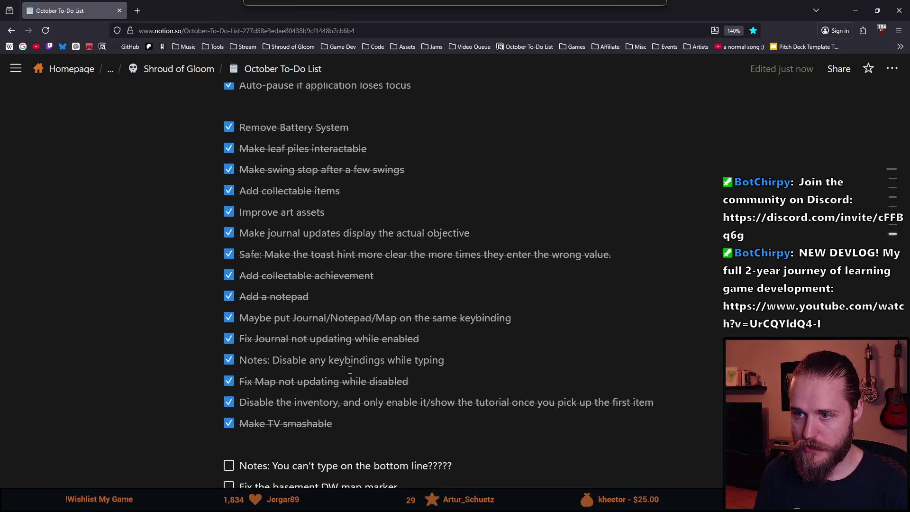
scroll(372, 339, "down", 3)
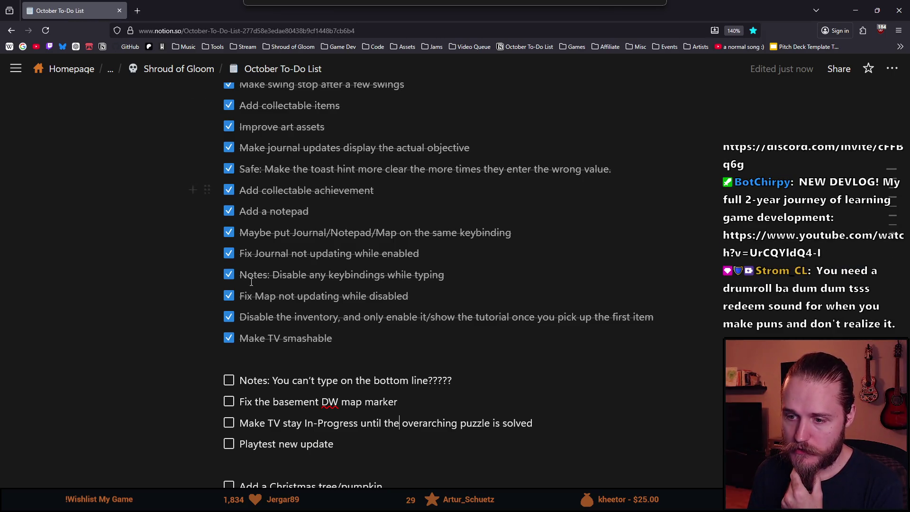
triple_click(273, 444)
left_click(272, 443)
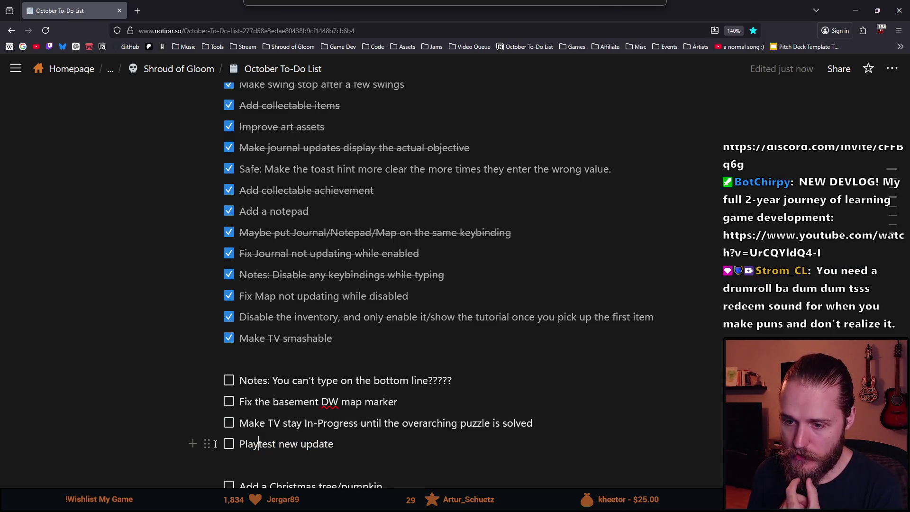
Move the 'Playtest new update' task to the top of the open tasks, above Notes
mouse_move(207, 442)
left_mouse_down()
mouse_move(208, 372)
mouse_move(241, 380)
left_mouse_up()
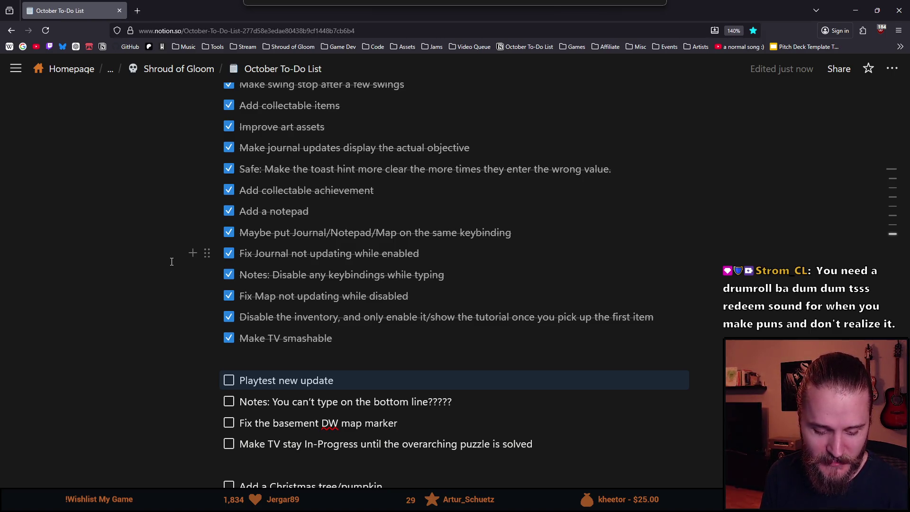
scroll(309, 364, "down", 2)
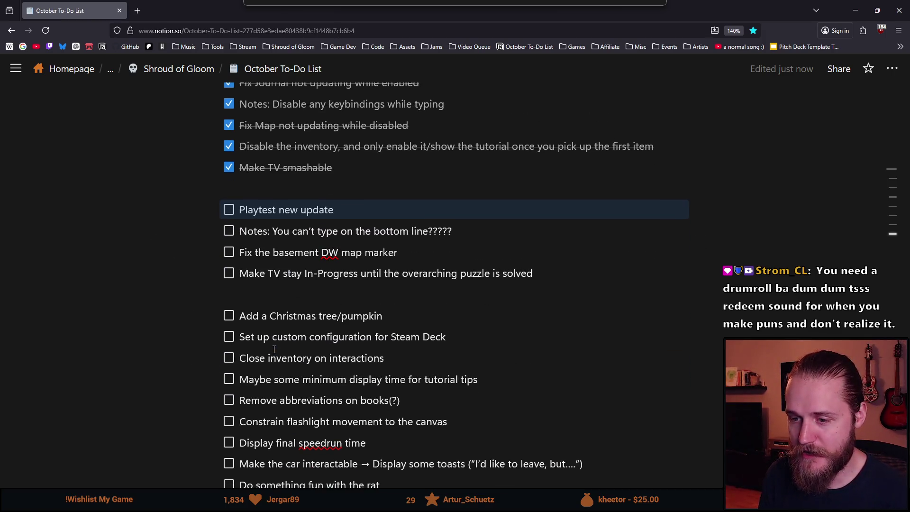
scroll(167, 389, "up", 1)
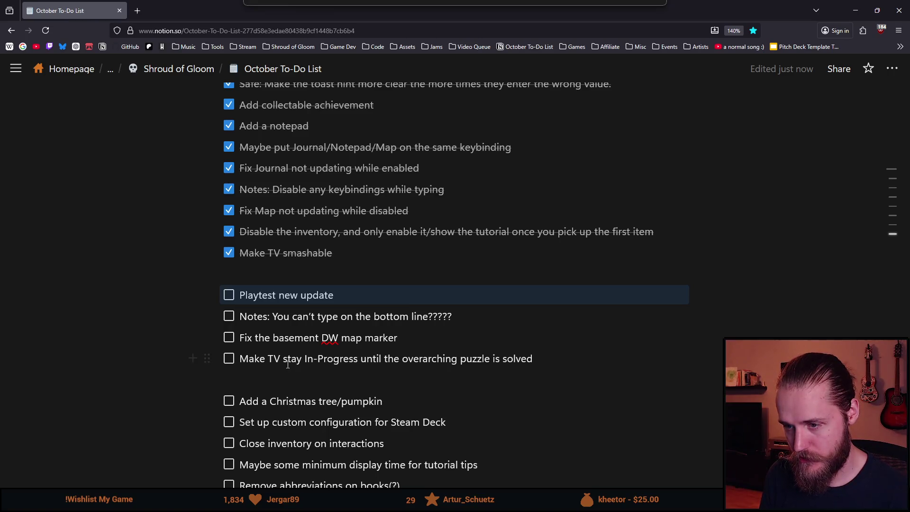
Select and deselect the 'Make TV stay In-Progress' task text, then minimize the browser to reveal Unity
triple_click(345, 363)
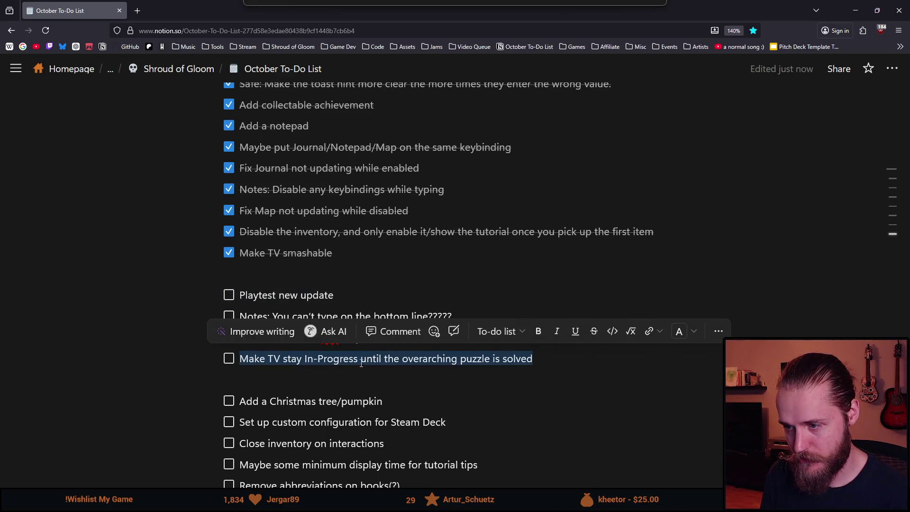
left_click(533, 359)
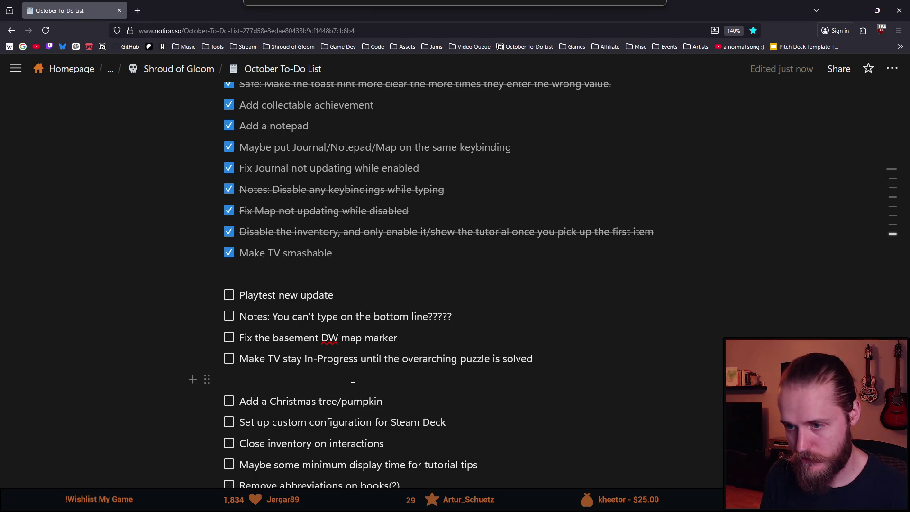
left_click(855, 10)
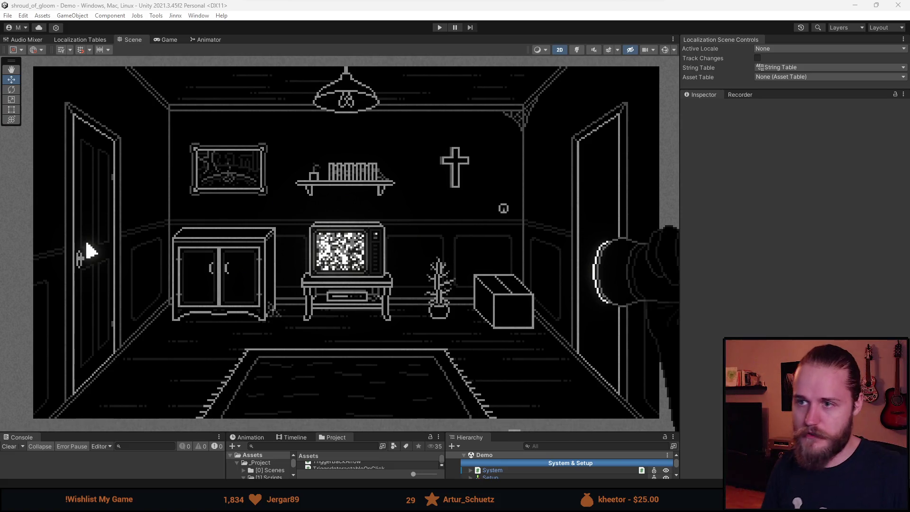
Press Play so Unity enters Play mode and reloads the script assemblies
left_click(439, 27)
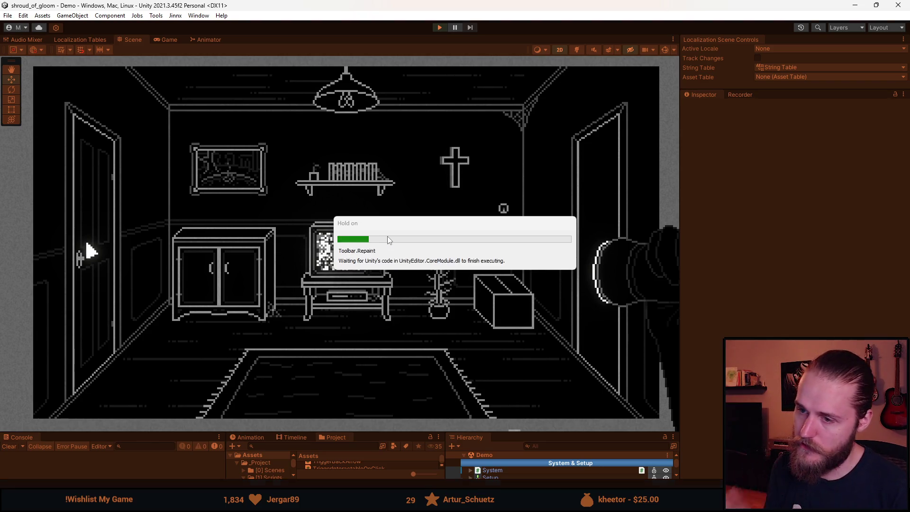
From the pause menu's settings, switch the game language to Chinese (Simplified) and resume
key("Escape")
left_click(337, 255)
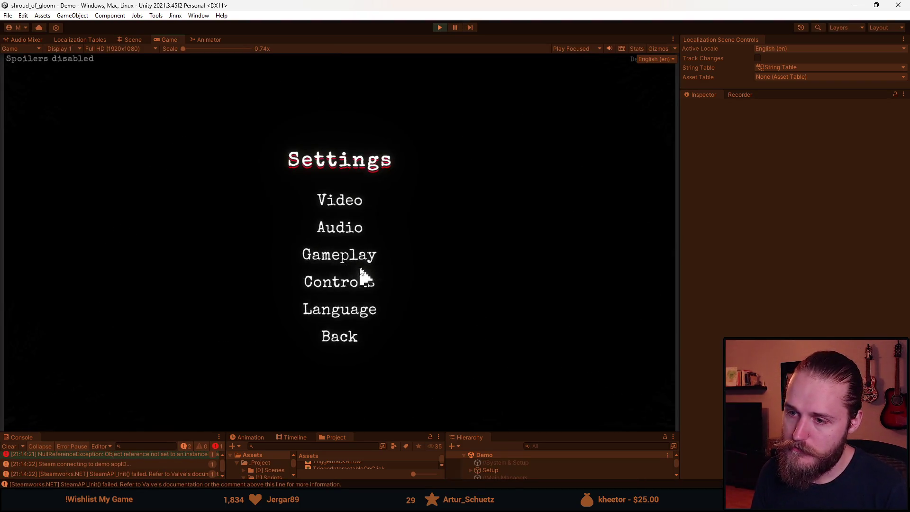
left_click(340, 314)
left_click(309, 164)
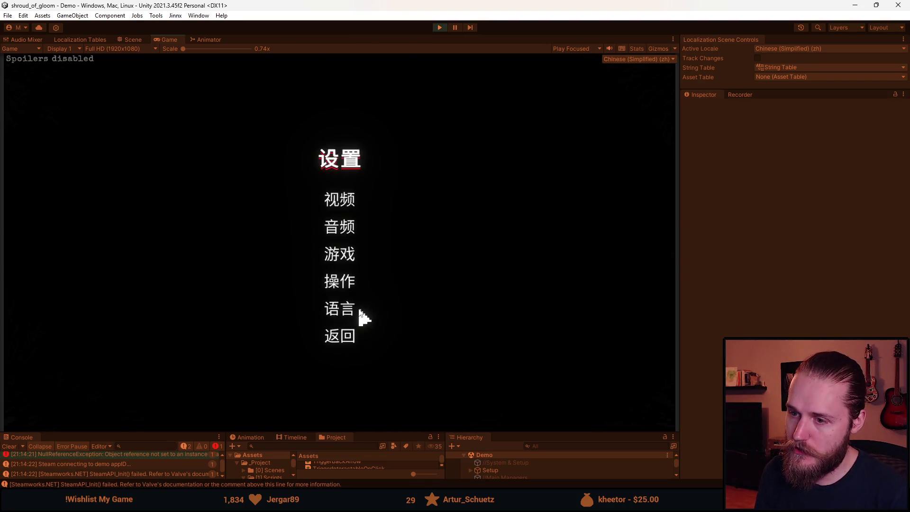
left_click(335, 340)
left_click(339, 229)
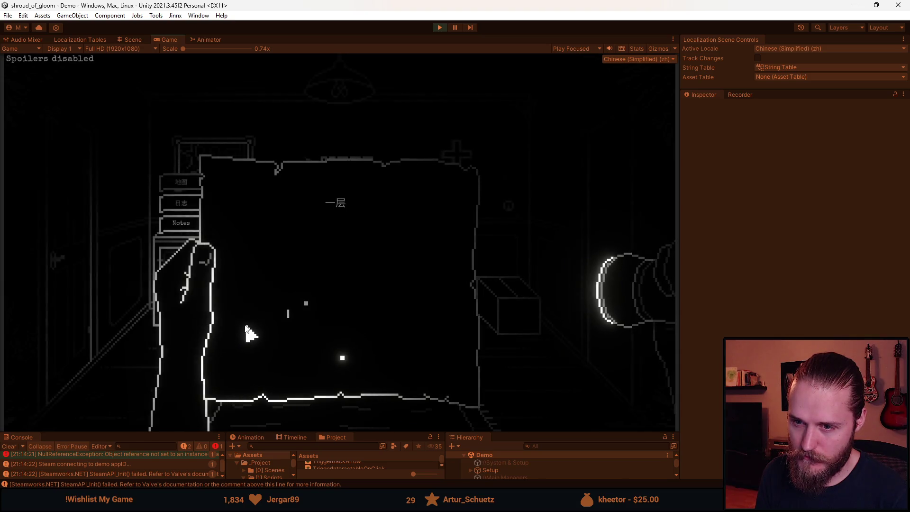
Check the journal, 一层 map and Notes pages, then pause and exit Play mode with Ctrl+P
left_click(186, 207)
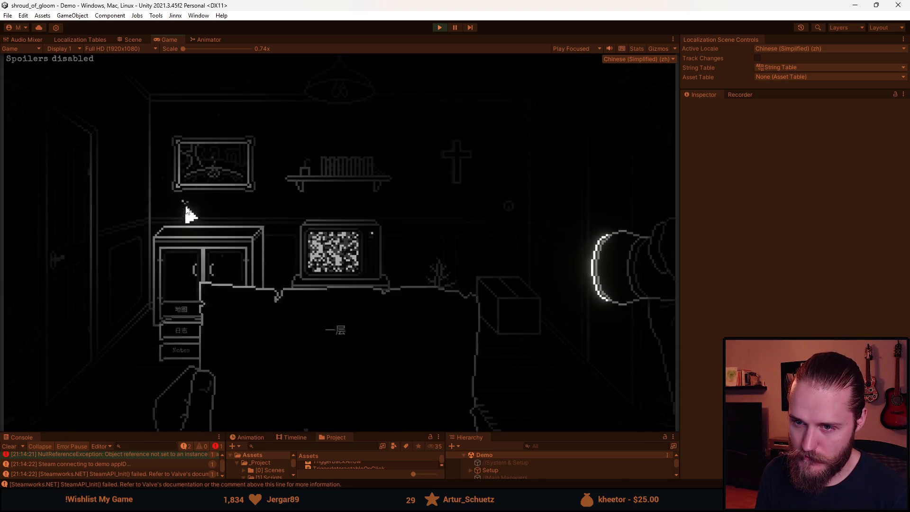
left_click(216, 182)
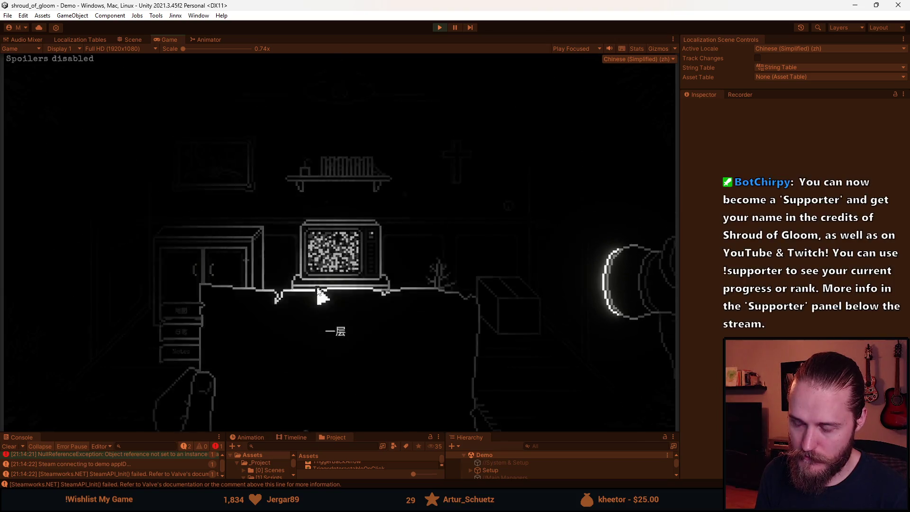
left_click(184, 224)
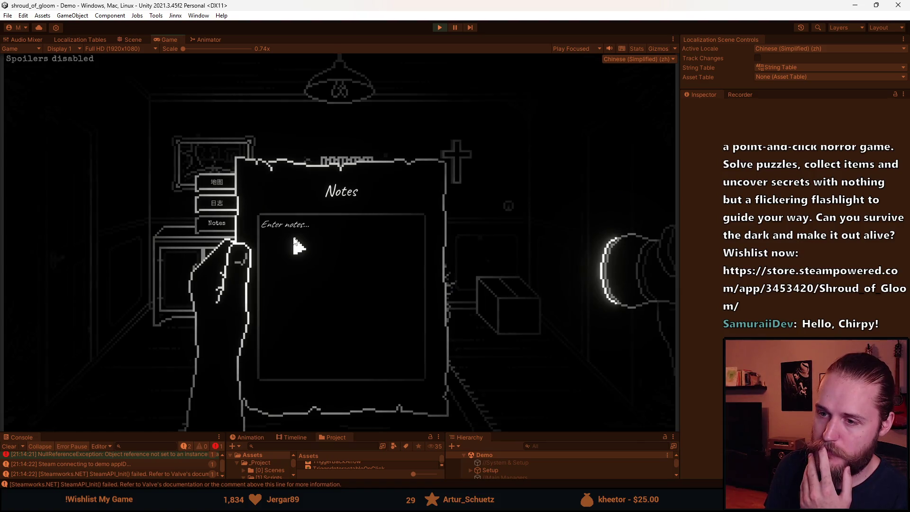
key("Escape")
key("Escape")
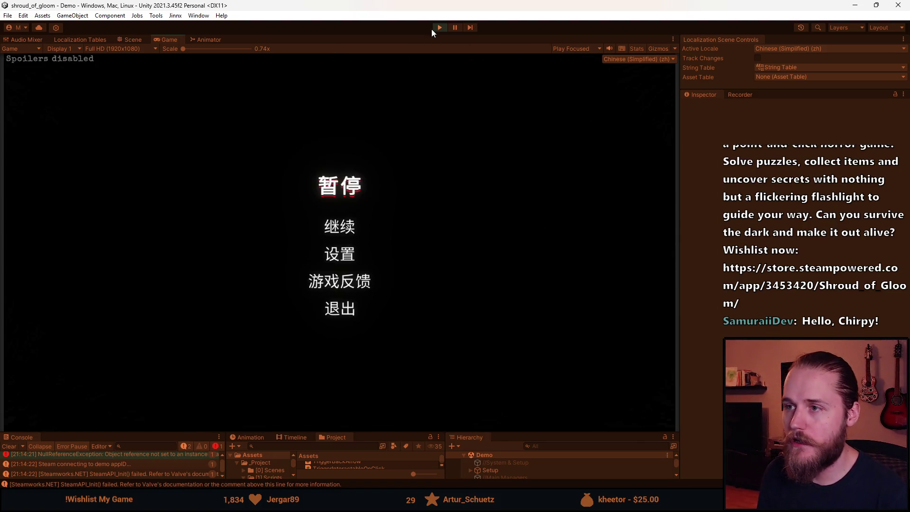
key("Escape")
key("ctrl+p")
In the Hierarchy, expand UI > Documents, disable the Map page and enable the Notes page
left_click_drag(365, 430, 365, 214)
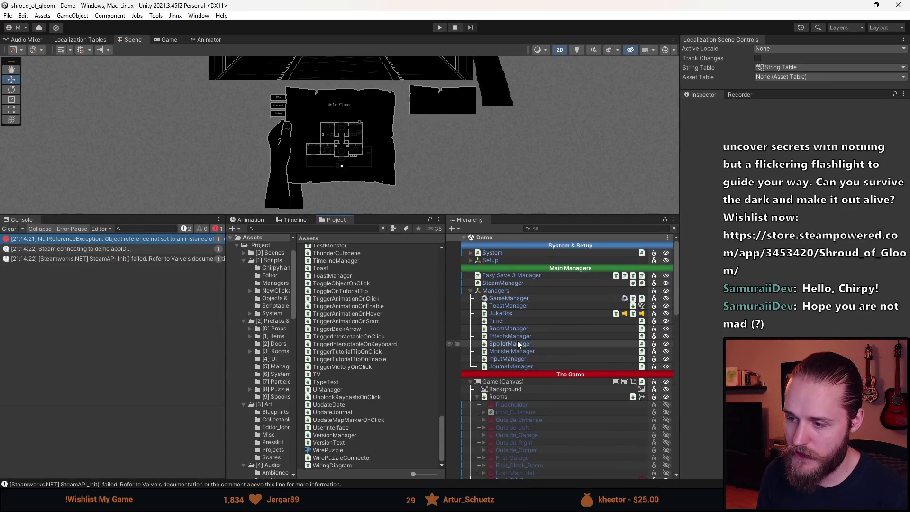
scroll(535, 365, "down", 3)
left_click(493, 381)
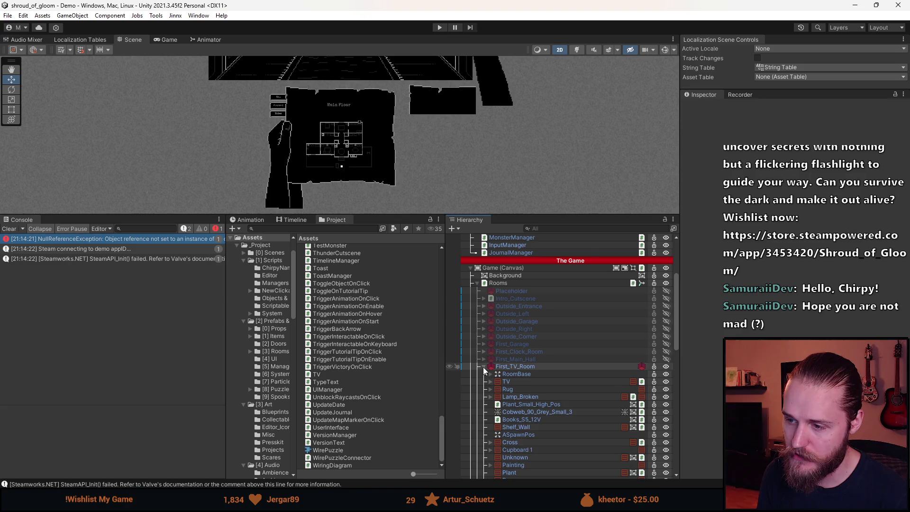
left_click(519, 338)
scroll(538, 361, "down", 5)
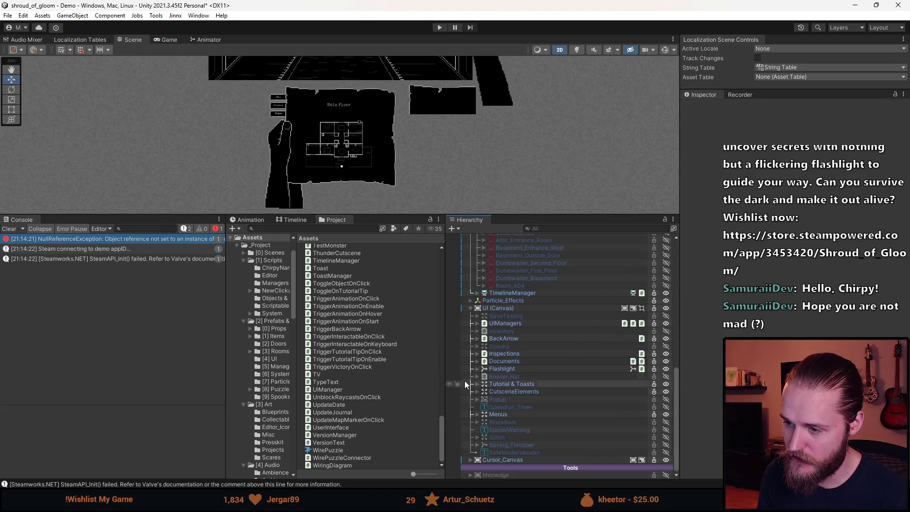
left_click(477, 361)
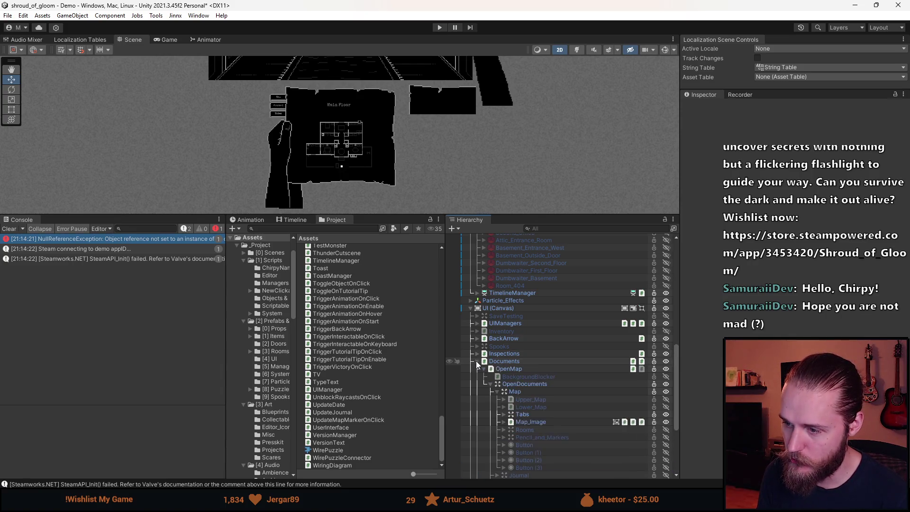
scroll(504, 417, "down", 2)
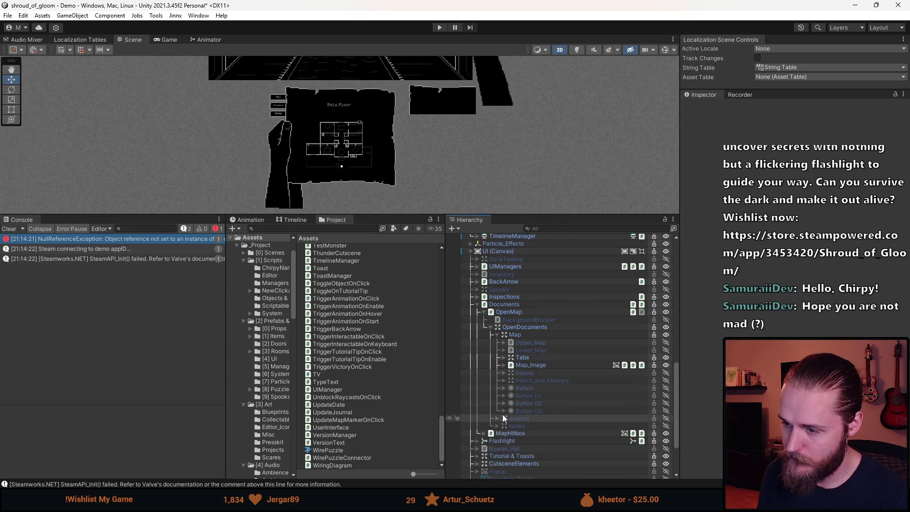
left_click(497, 335)
left_click(504, 353)
left_click(497, 353)
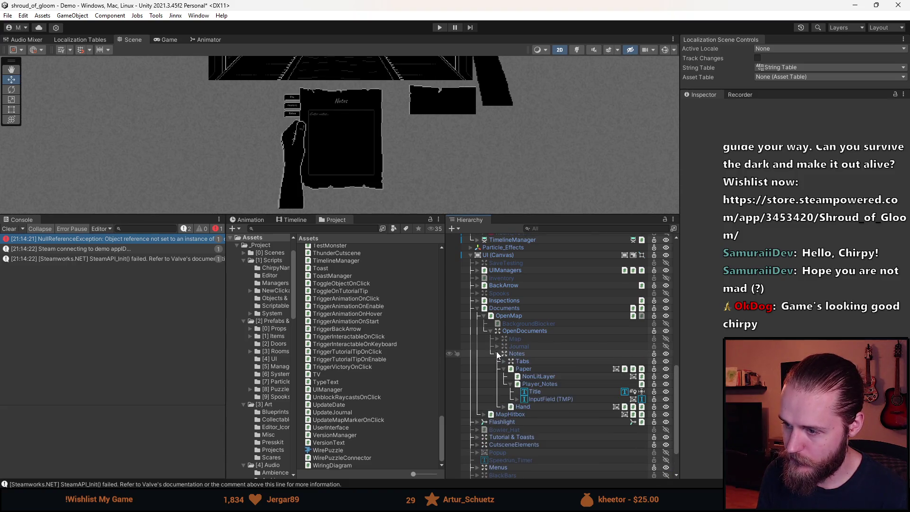
Expand Notes and its InputField (TMP) to select the Placeholder object
double_click(534, 391)
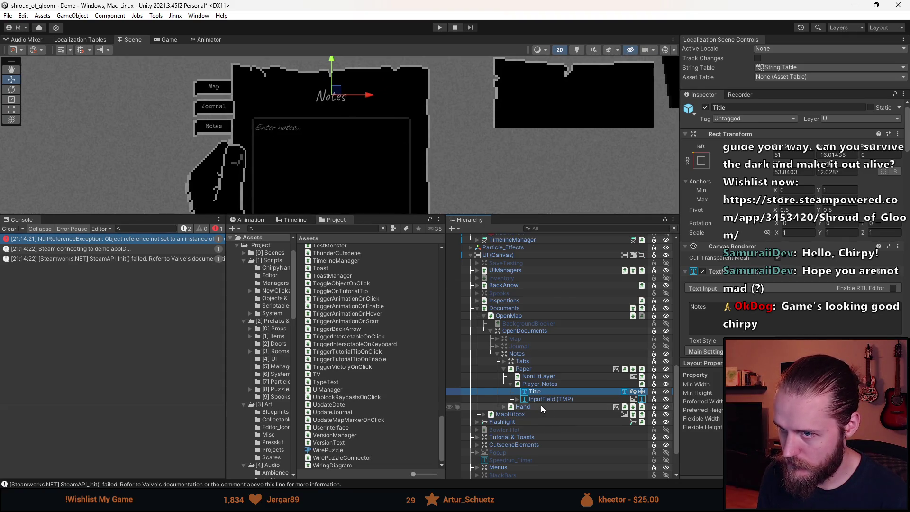
scroll(737, 318, "down", 10)
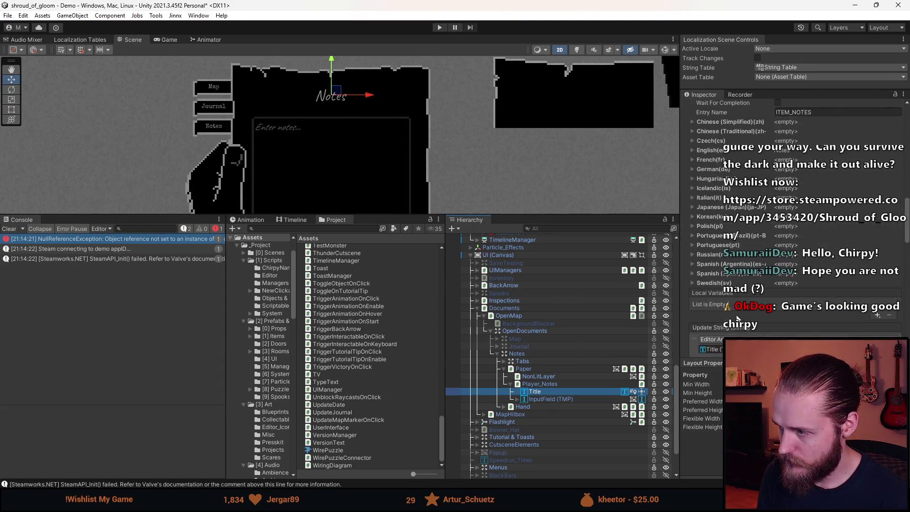
scroll(737, 318, "up", 5)
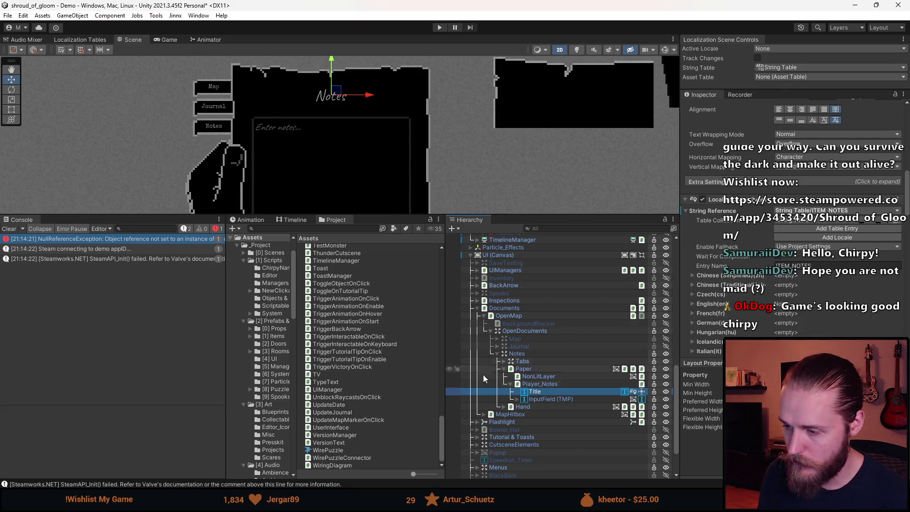
left_click(550, 399)
key("f")
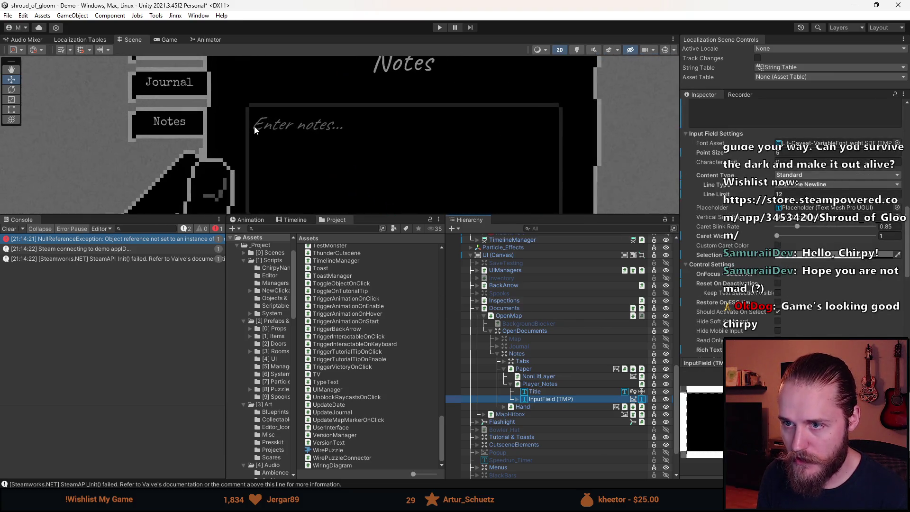
left_click(517, 400)
left_click(569, 420)
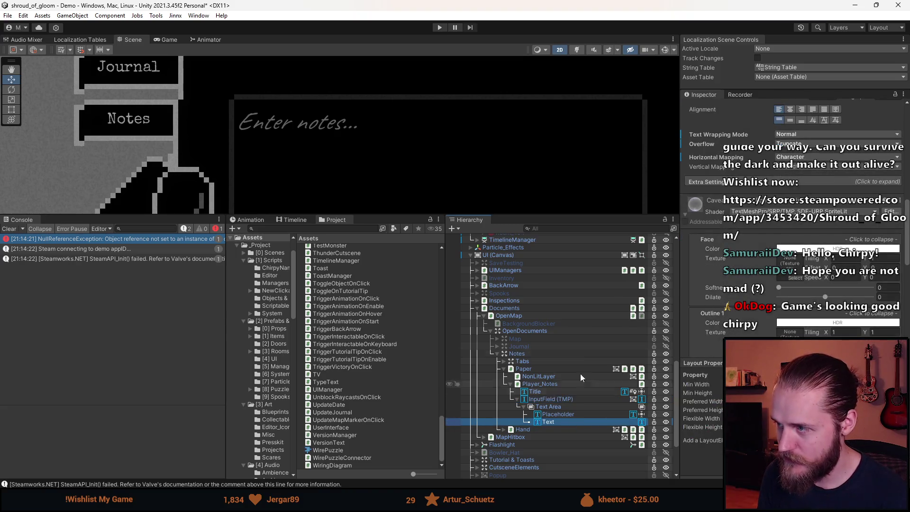
scroll(716, 257, "up", 10)
left_click(561, 415)
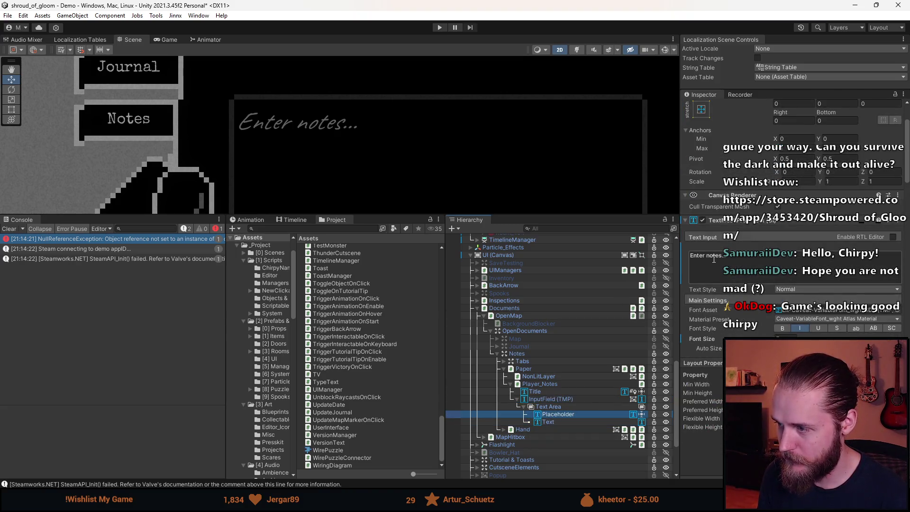
Change the placeholder text from 'Enter notes...' to '...', clear the Console and start Play mode
left_click_drag(720, 256, 692, 258)
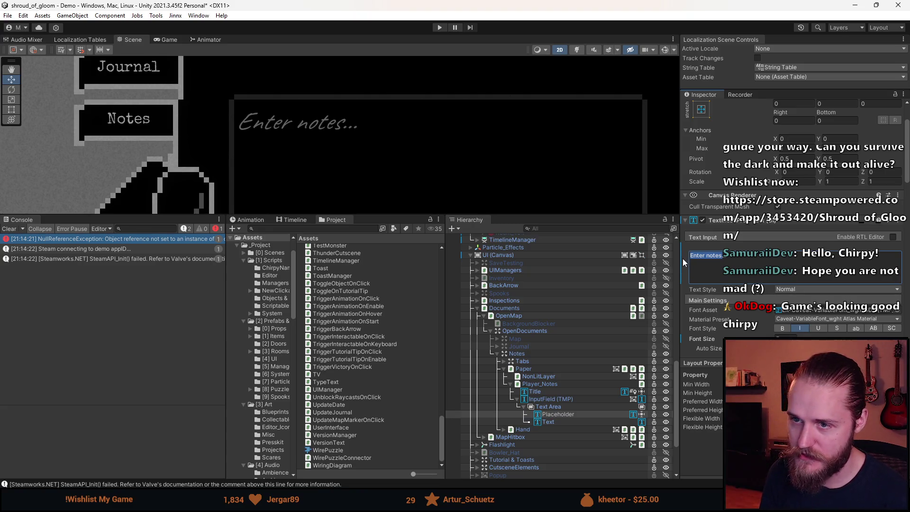
key("BackSpace")
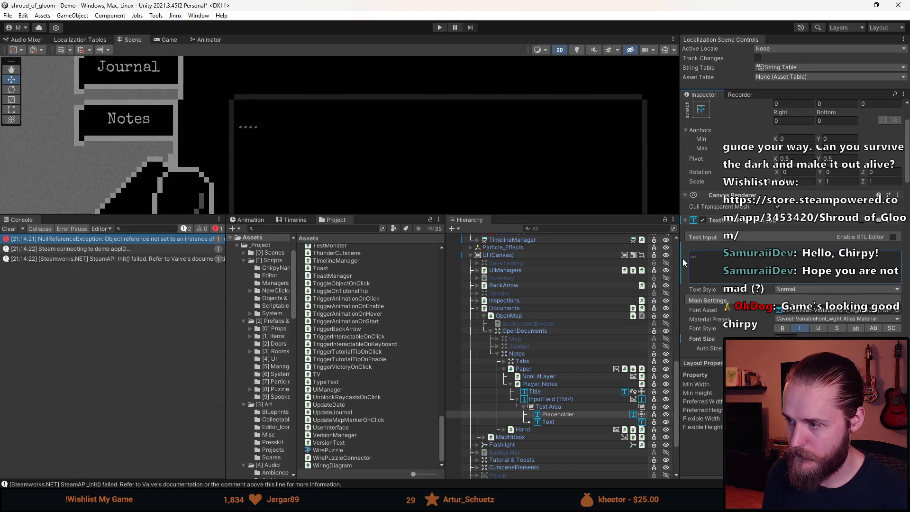
scroll(346, 166, "down", 3)
mouse_move(346, 166)
left_mouse_down()
mouse_move(388, 159)
mouse_move(376, 101)
left_mouse_up()
scroll(376, 101, "down", 1)
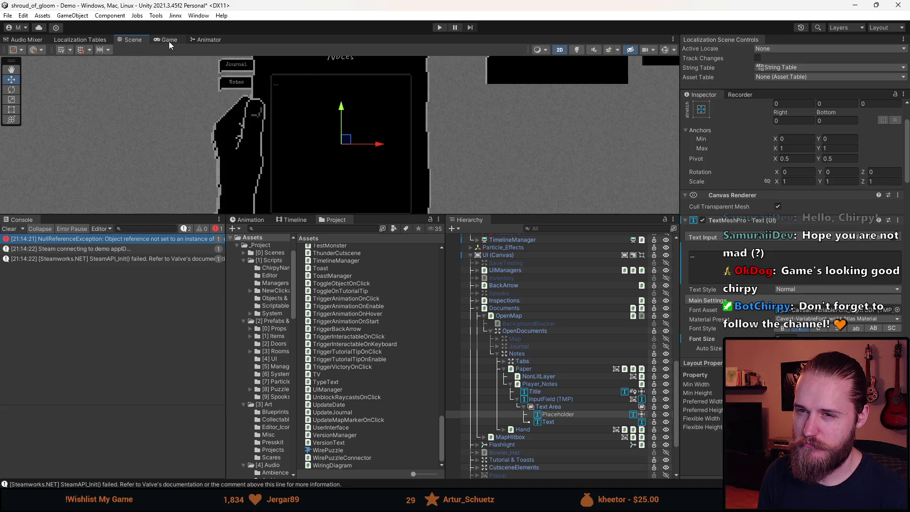
left_click(6, 230)
left_click(440, 28)
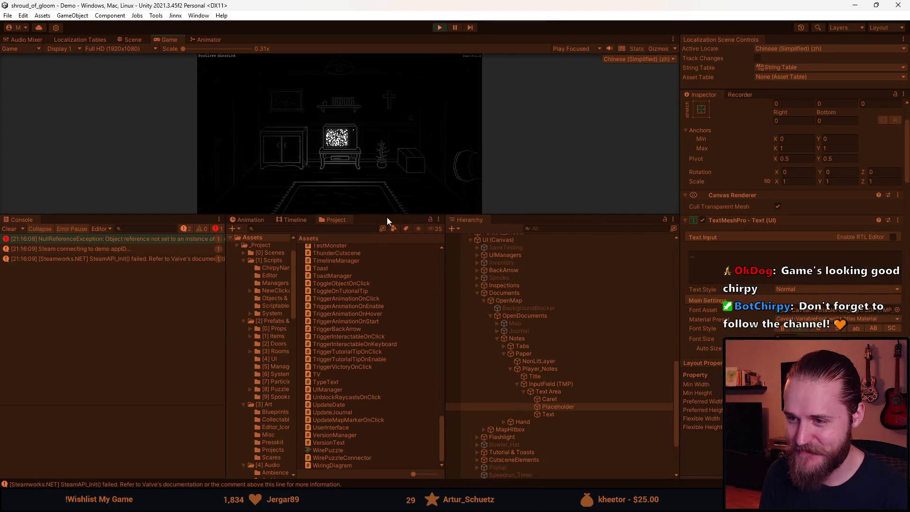
Enlarge the Game view, pause, switch the game language to English in settings, and resume
left_click_drag(386, 217, 227, 431)
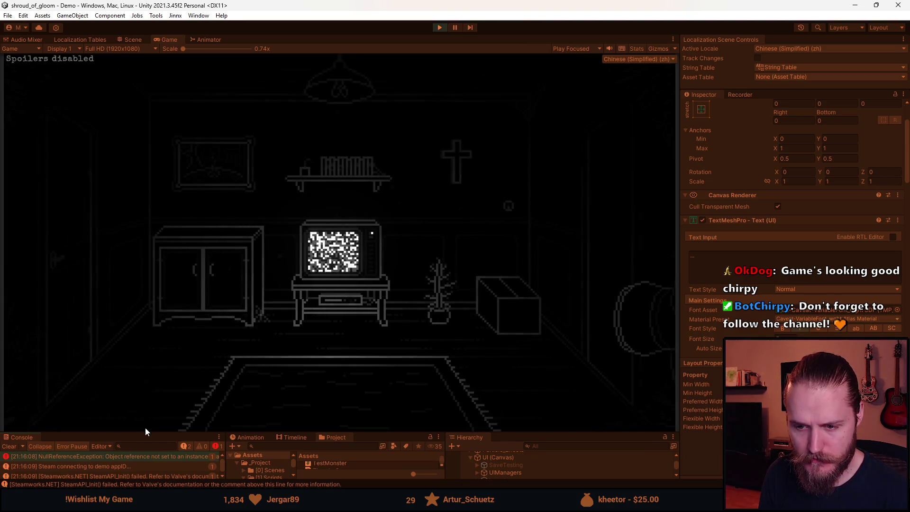
mouse_move(146, 432)
left_mouse_down()
mouse_move(157, 305)
mouse_move(29, 407)
left_mouse_up()
left_click(13, 420)
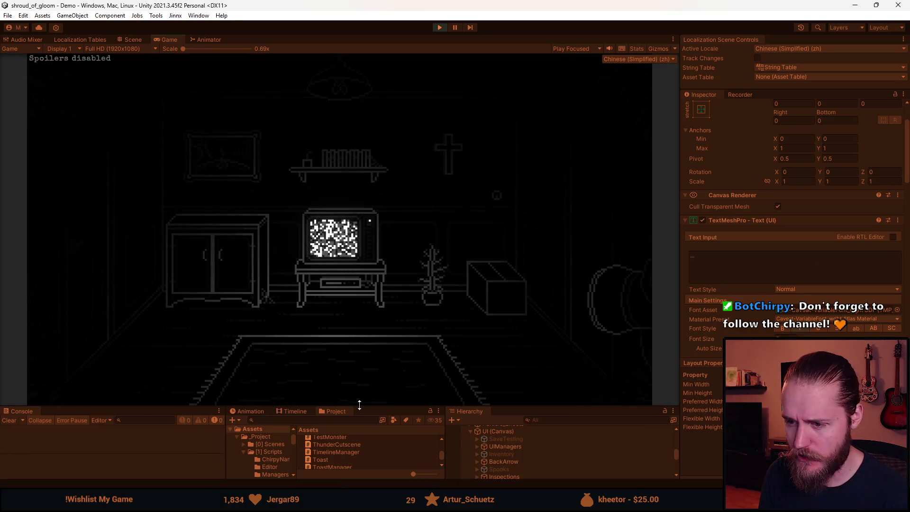
key("Escape")
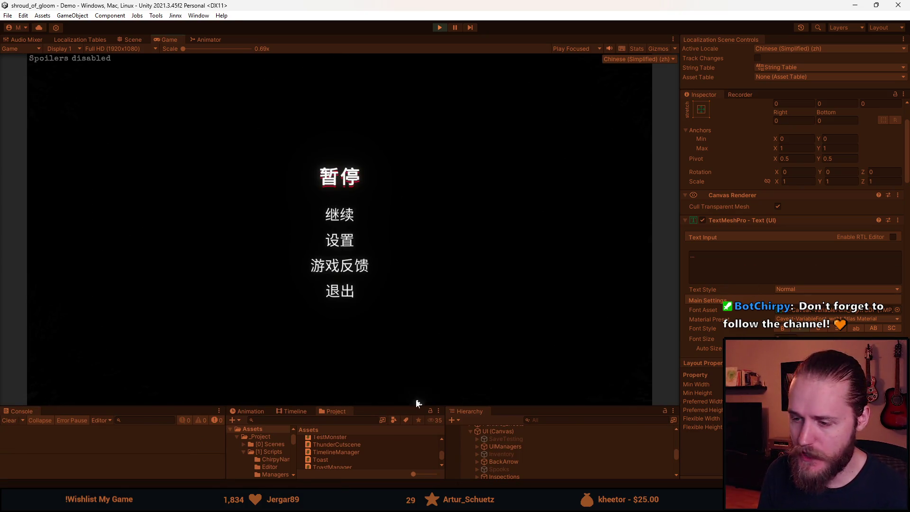
left_click_drag(408, 406, 375, 431)
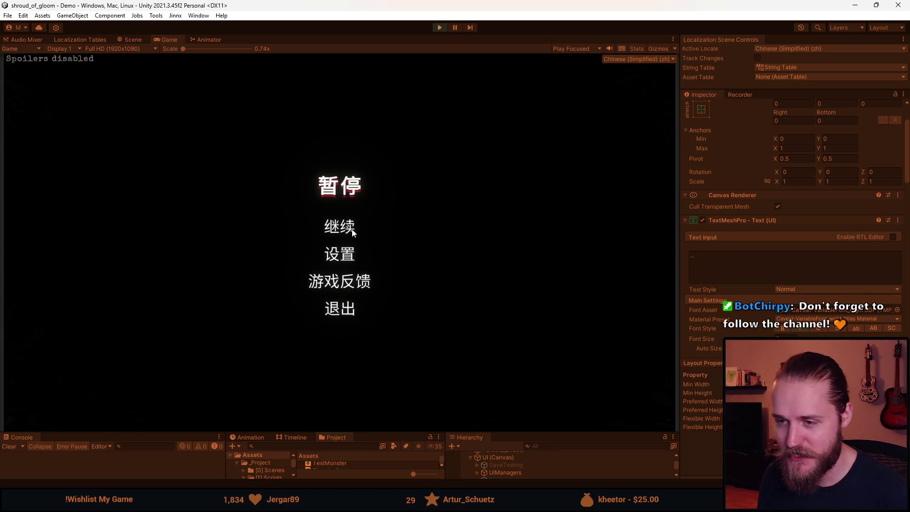
left_click(347, 255)
left_click(346, 307)
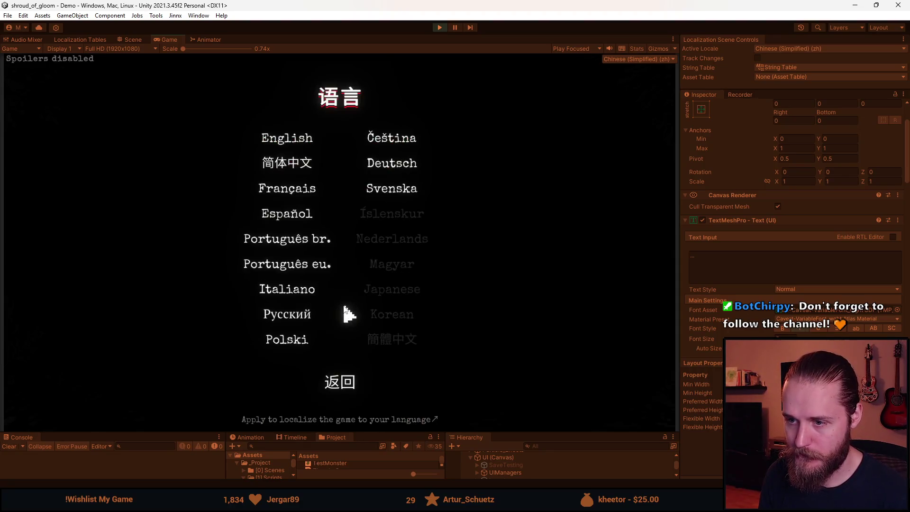
left_click(291, 138)
left_click(354, 340)
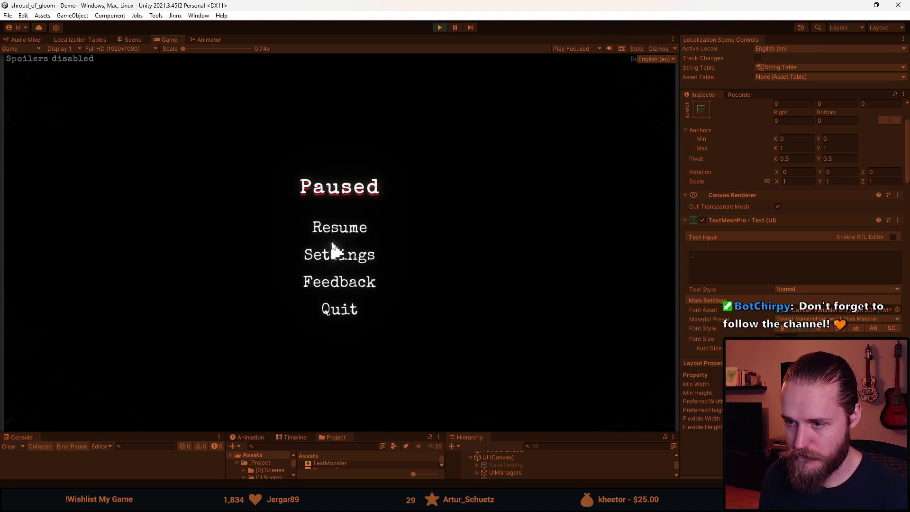
left_click(337, 234)
Open the Notes page to check the '...' placeholder, close it, and open the Console's NullReferenceException
key("n")
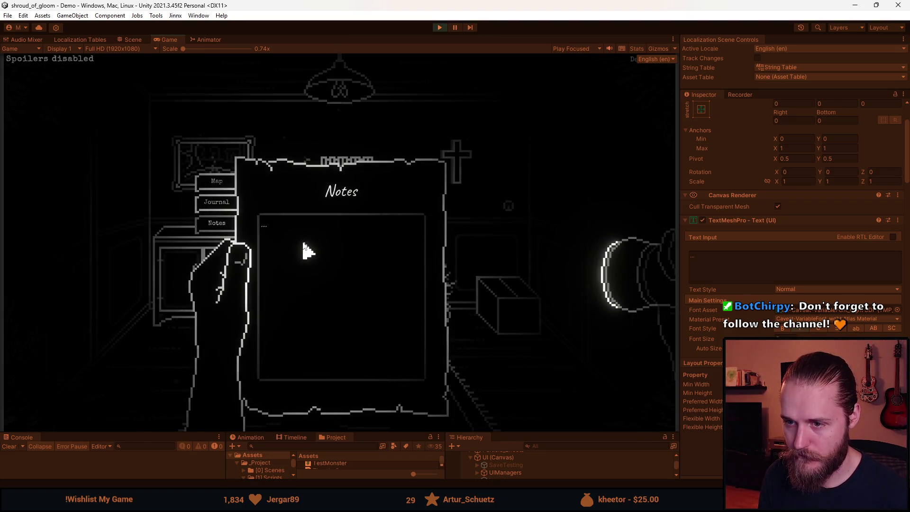
key("Escape")
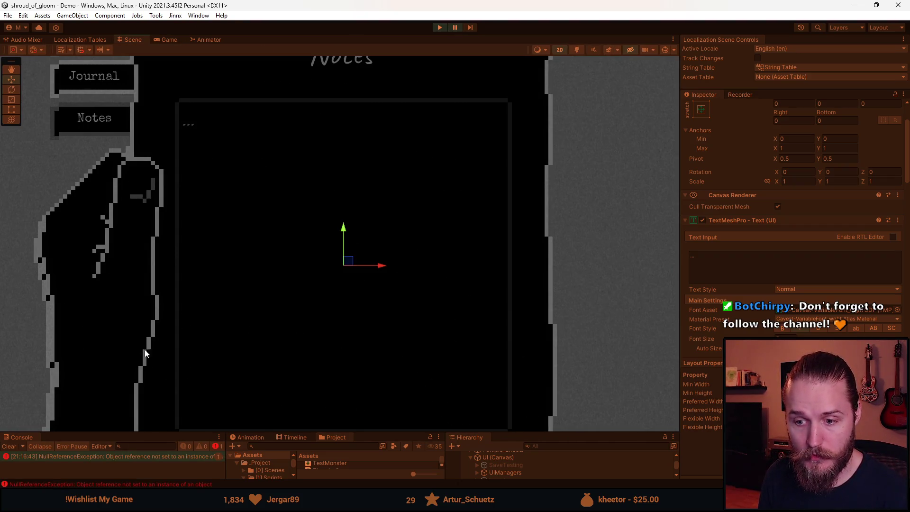
left_click(103, 456)
left_click_drag(163, 434, 185, 296)
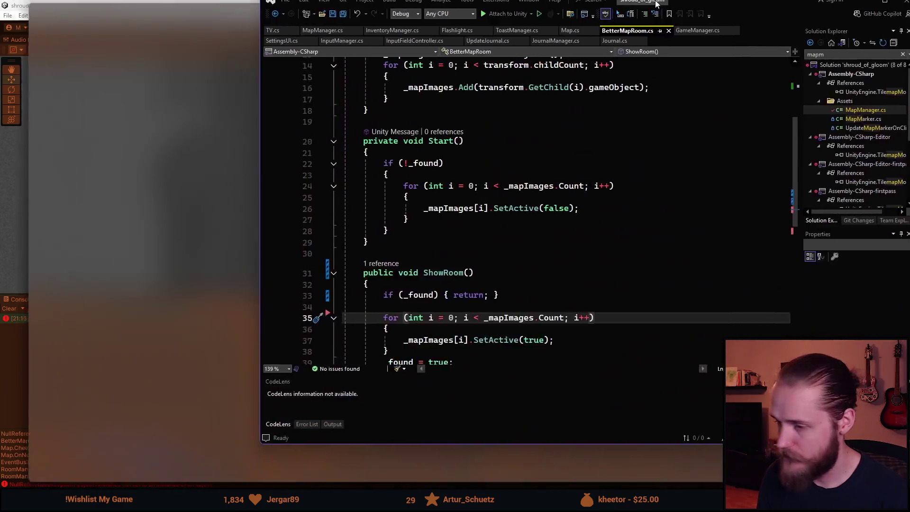
Review BetterMapRoom.cs and select the whole Awake method
scroll(172, 280, "down", 1)
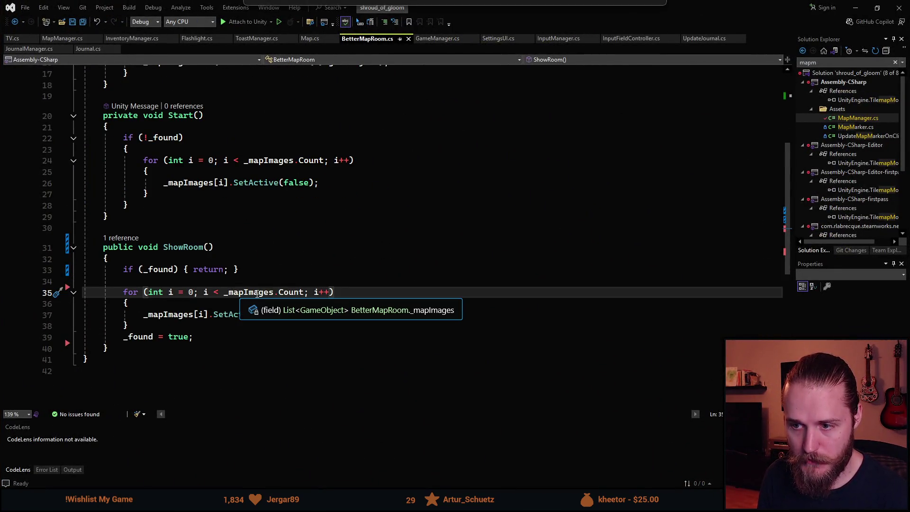
scroll(293, 292, "up", 4)
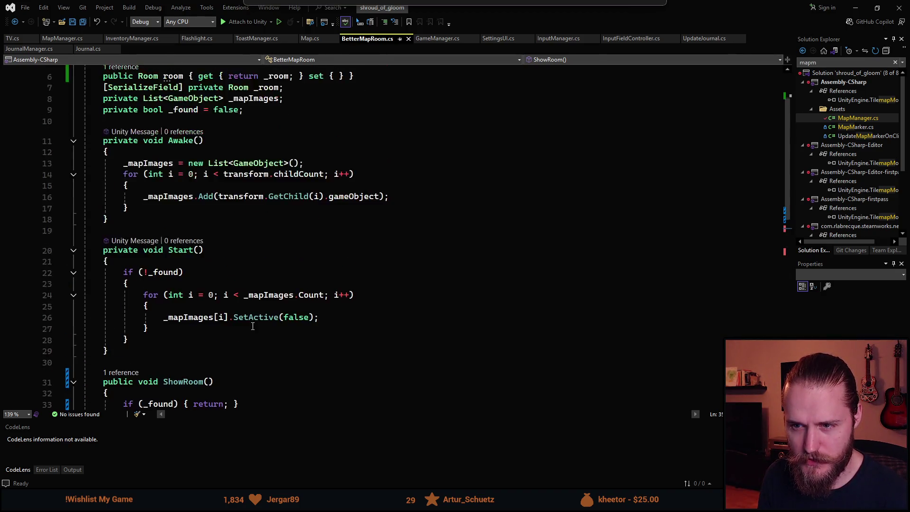
scroll(254, 333, "down", 4)
scroll(255, 325, "up", 5)
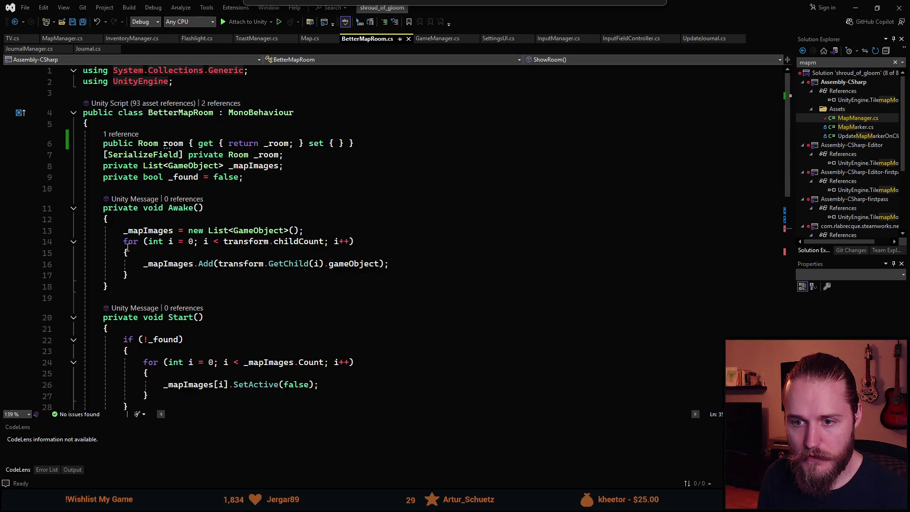
left_click_drag(117, 287, 102, 209)
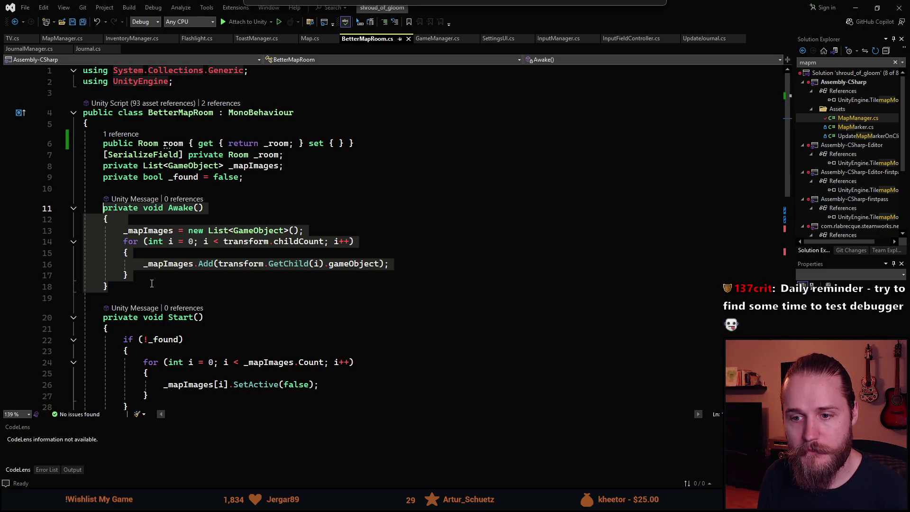
scroll(152, 283, "down", 3)
scroll(151, 283, "up", 2)
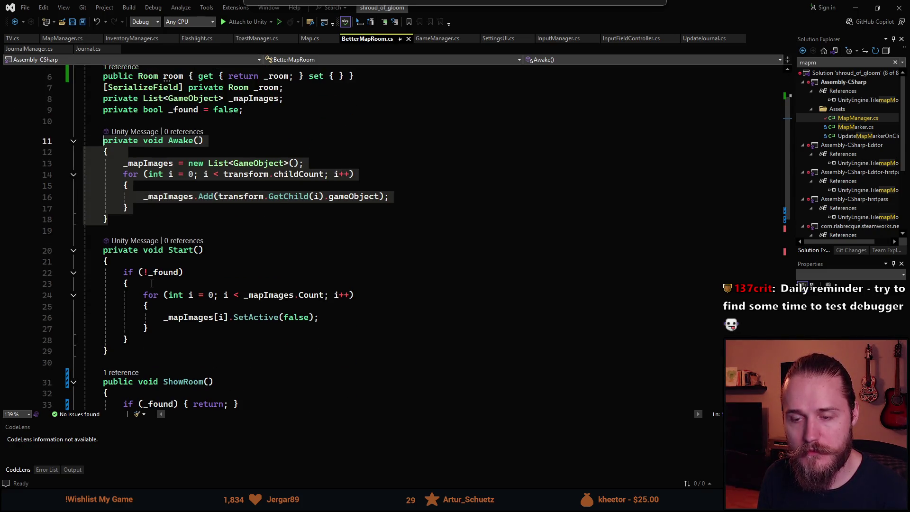
Start a new blank line directly after the Awake method
left_click(124, 254)
scroll(124, 254, "down", 5)
scroll(199, 138, "up", 5)
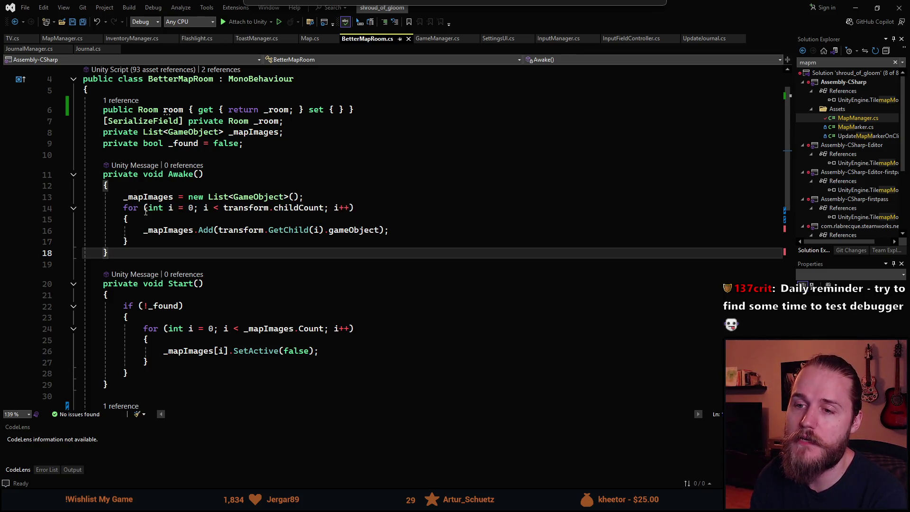
scroll(144, 245, "up", 1)
scroll(72, 199, "down", 1)
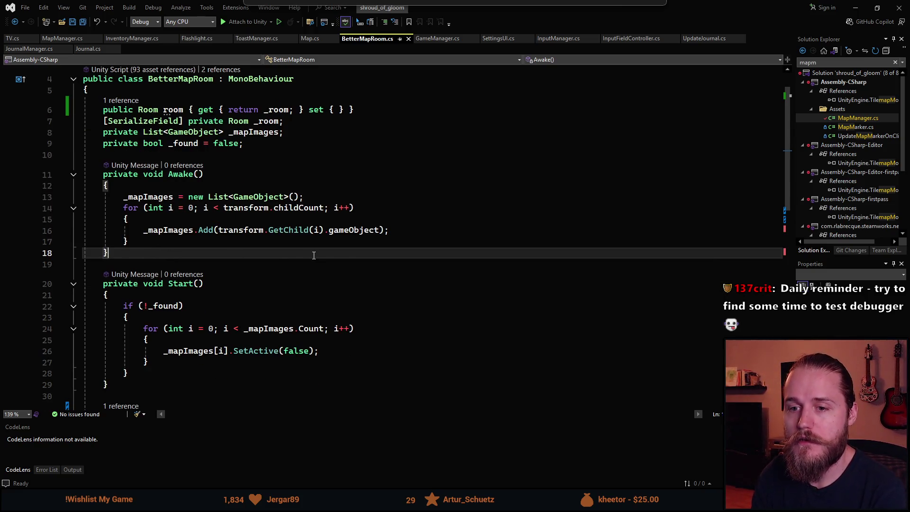
key("Return")
key("Return")
Create a private void InitializeMapRoom() method and paste Awake's list-building loop into it
type("private v")
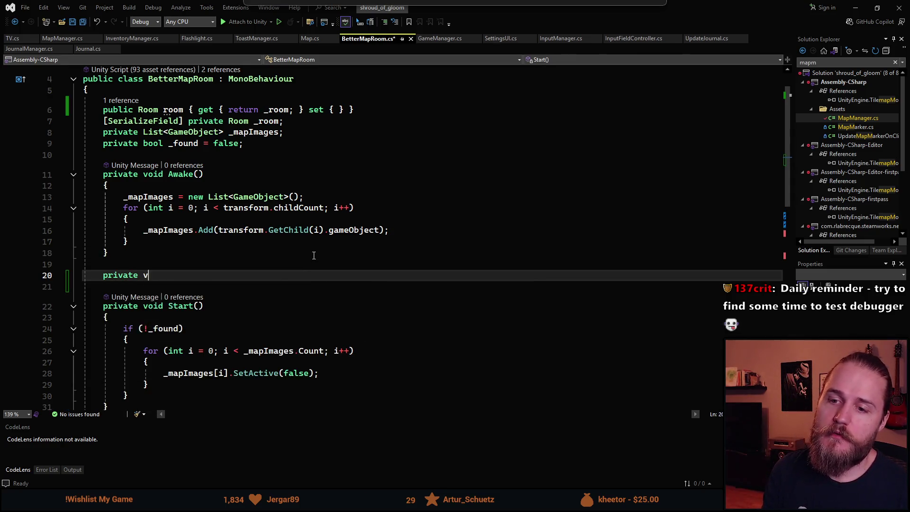
type("oid Ini")
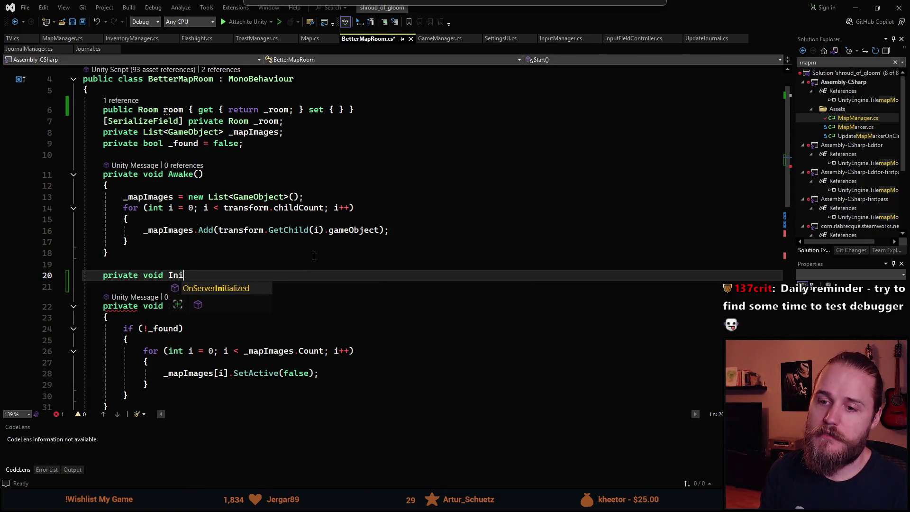
type("tializeMap")
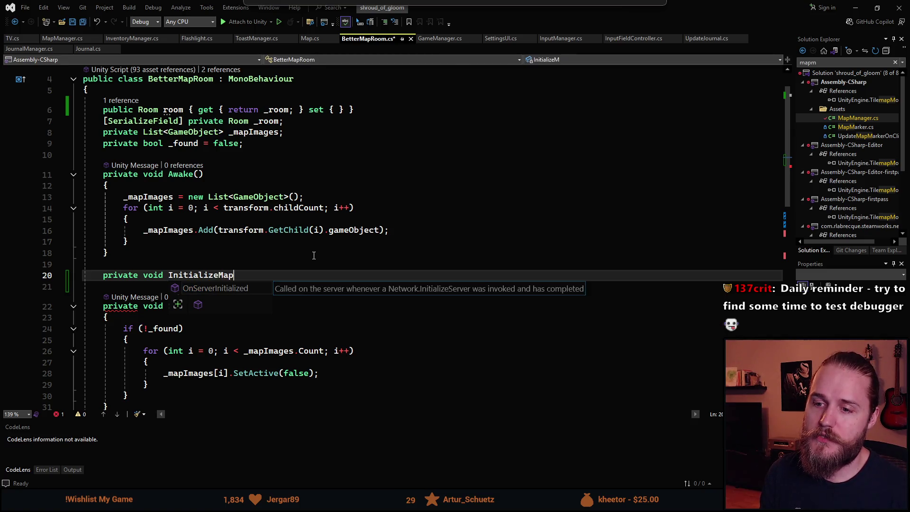
type("Room()")
key("Return")
type("{")
key("Return")
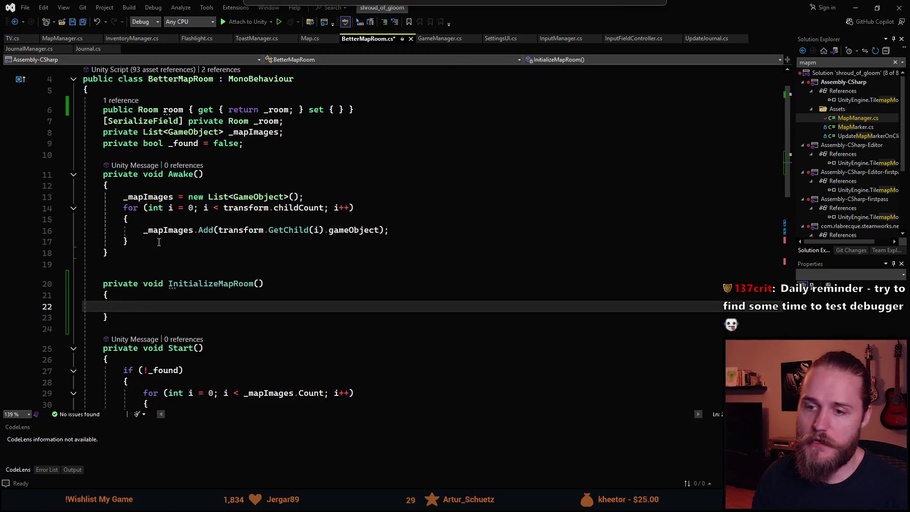
left_click(173, 240)
key("shift+Up")
key("shift+Up")
key("shift+Up")
key("shift+Home")
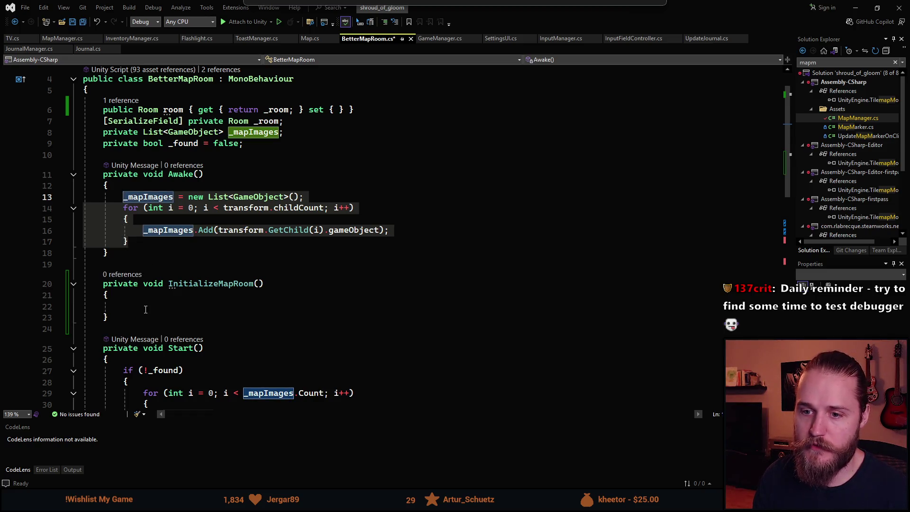
key("ctrl+c")
left_click(145, 306)
key("ctrl+v")
Add a 'private bool _isInitialized = false;' field below the _found field
scroll(232, 350, "down", 1)
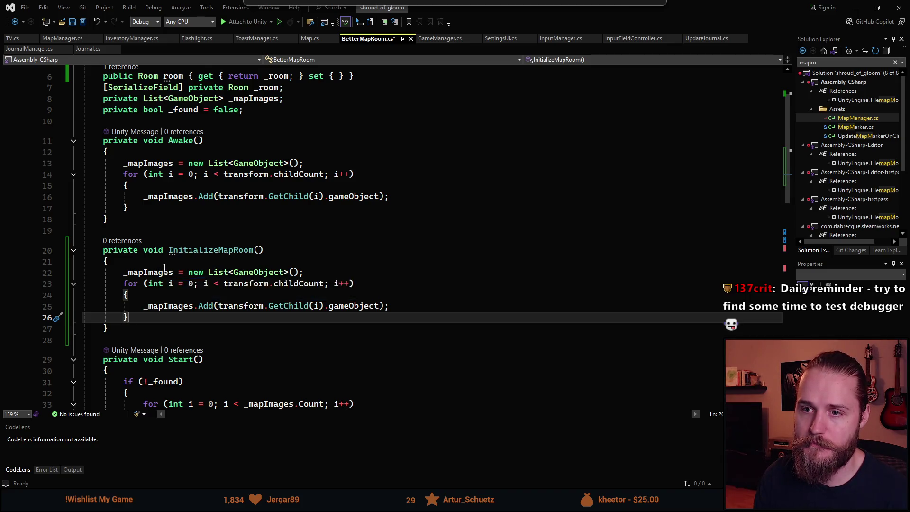
scroll(256, 145, "up", 1)
left_click(256, 145)
key("Return")
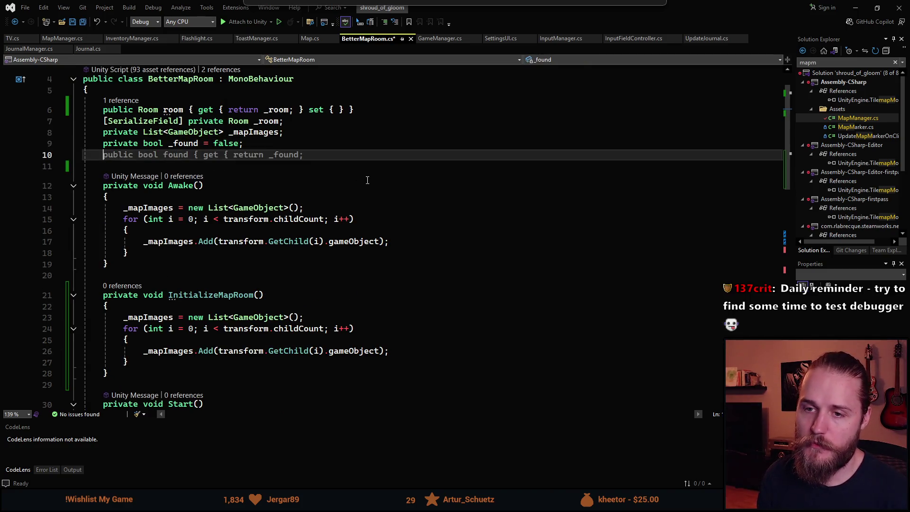
type("private bool _")
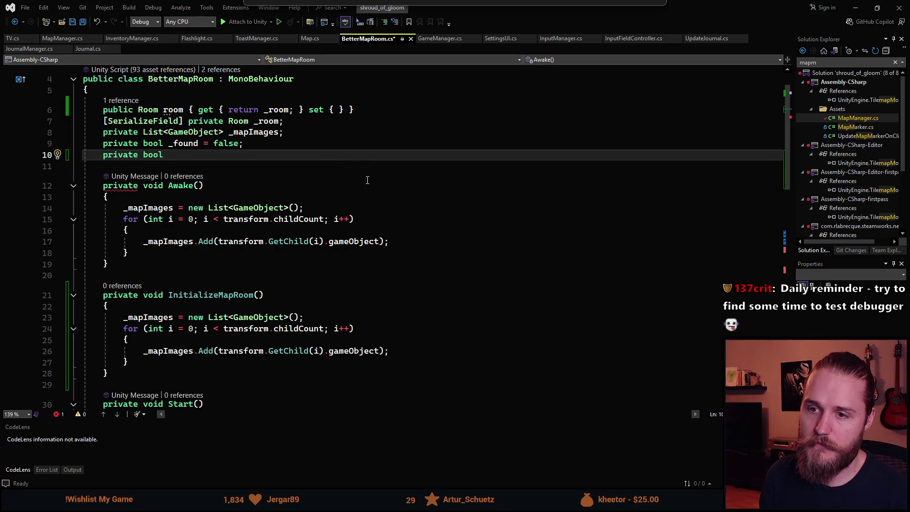
type("init")
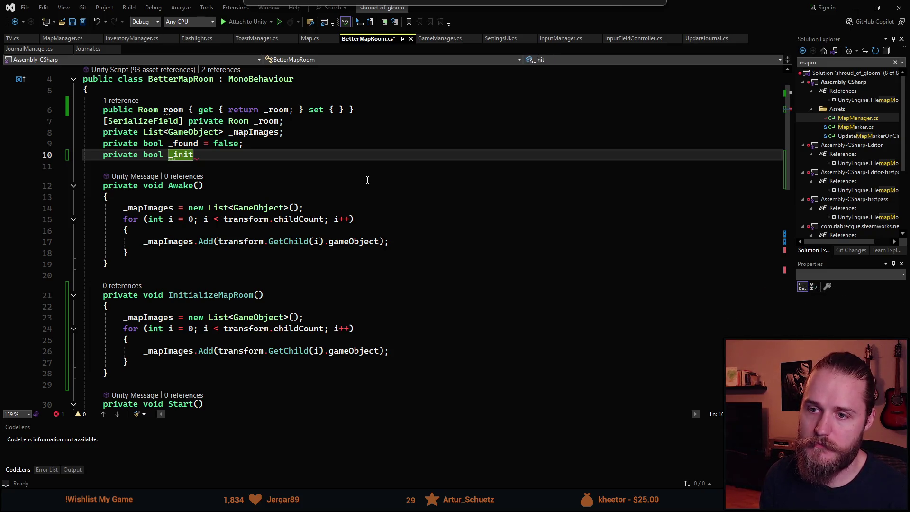
key("ctrl+BackSpace")
type("isInitialized")
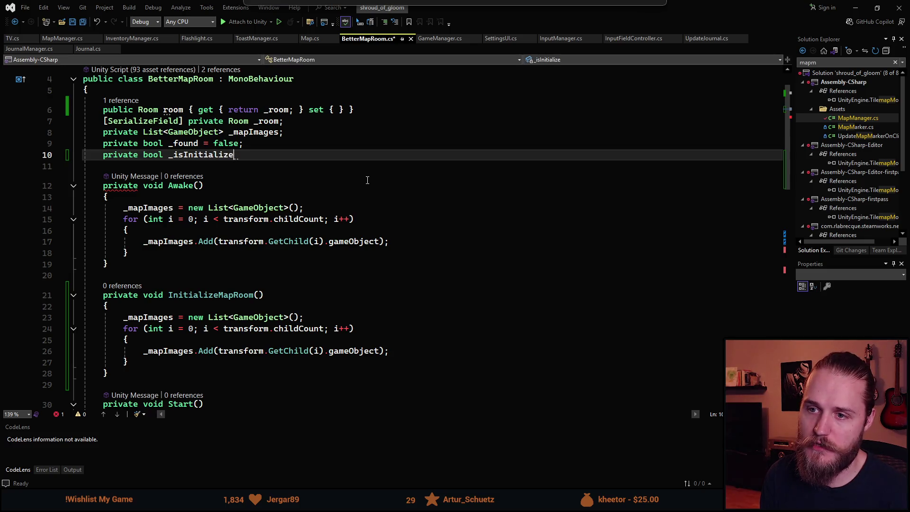
type(" ?")
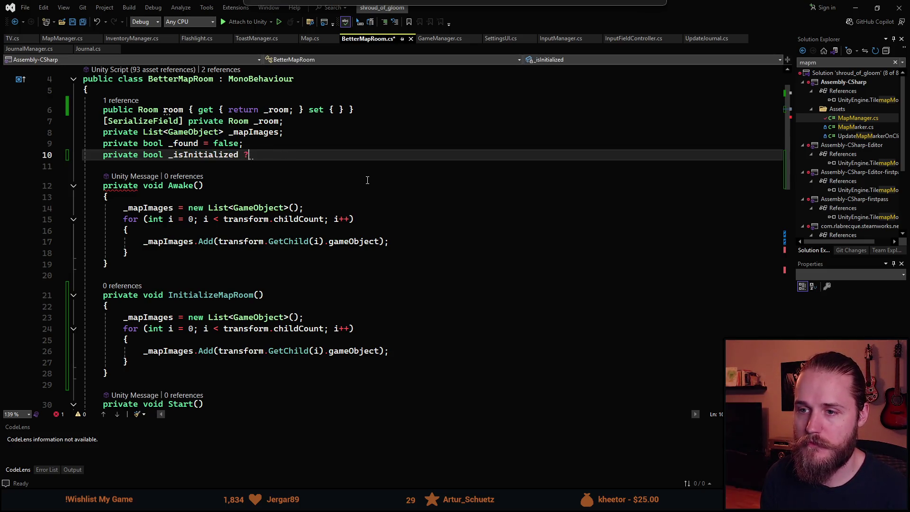
key("Tab")
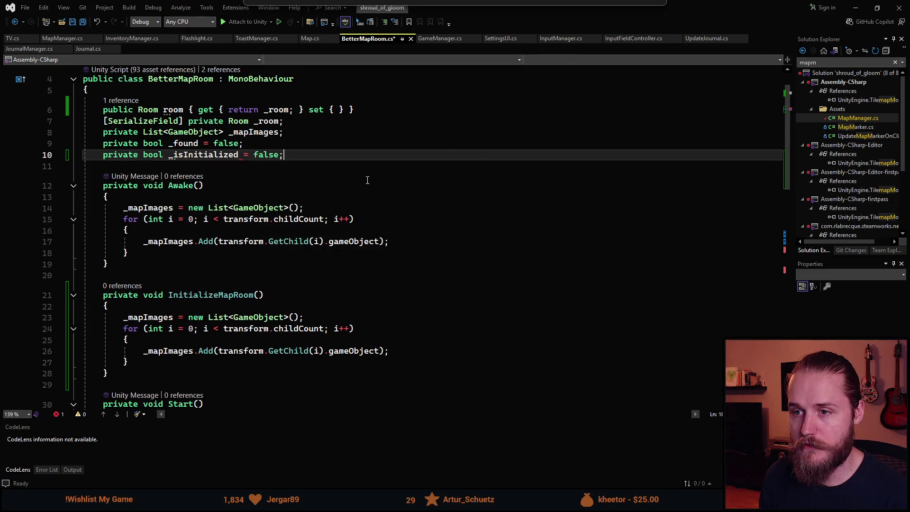
Add an if (!_isInitialized) block at the top of InitializeMapRoom
scroll(179, 214, "down", 1)
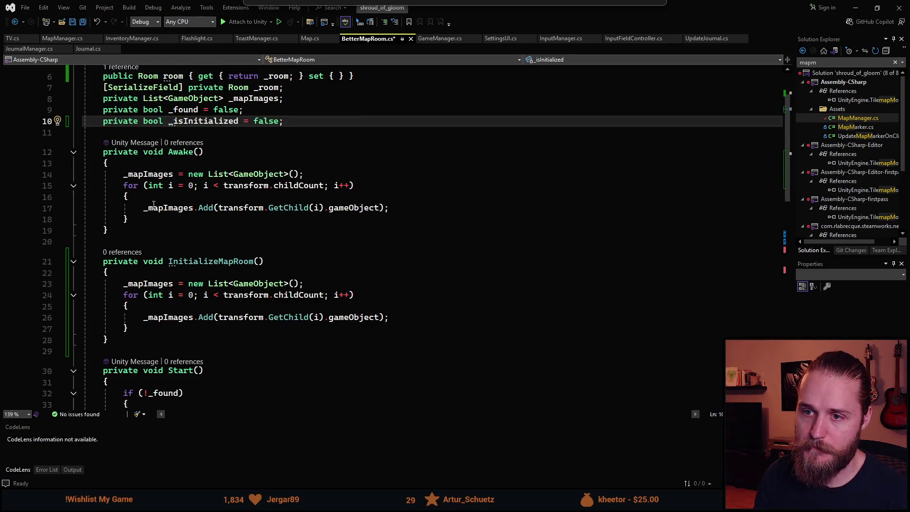
scroll(174, 223, "down", 1)
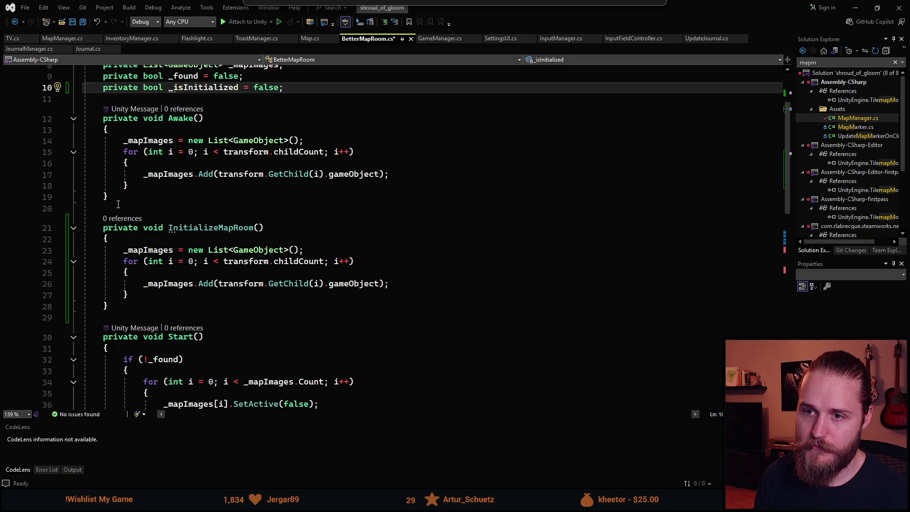
left_click(142, 240)
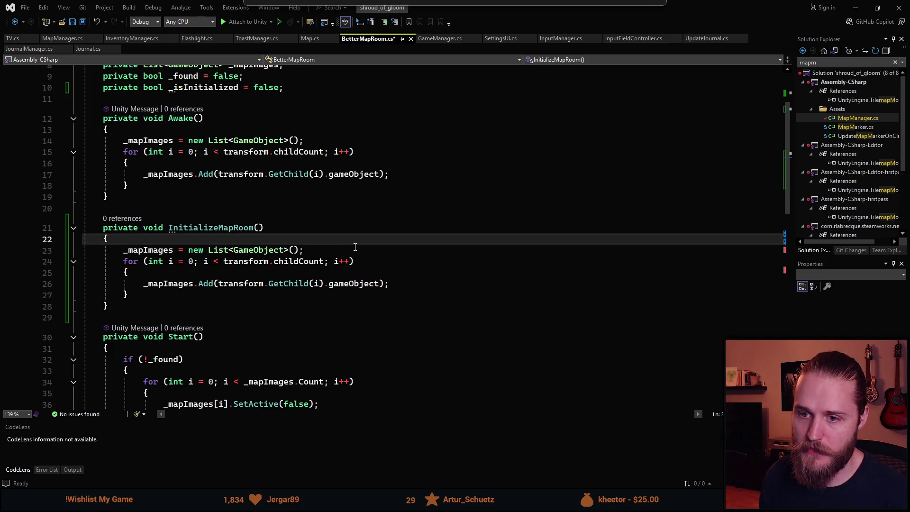
key("Return")
key("Return")
key("Up")
type("(!_")
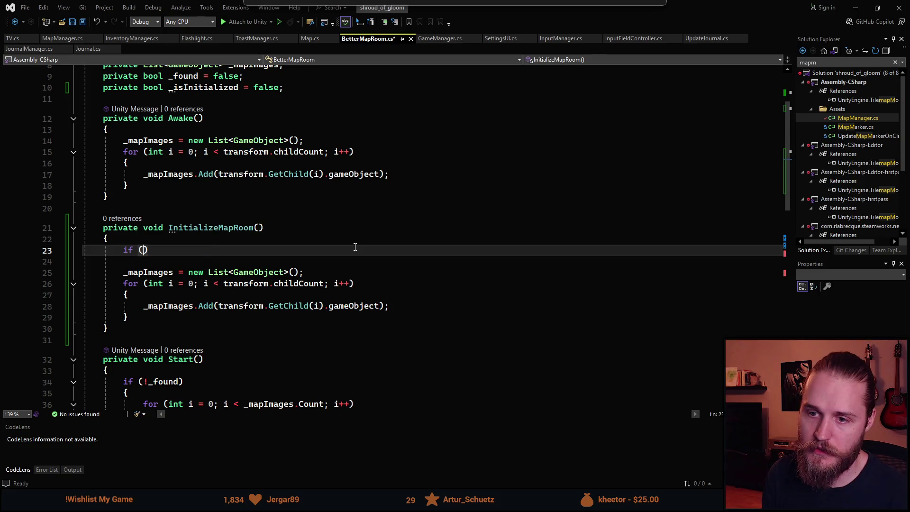
type("is")
key("Tab")
key("End")
key("Return")
type("{")
key("Return")
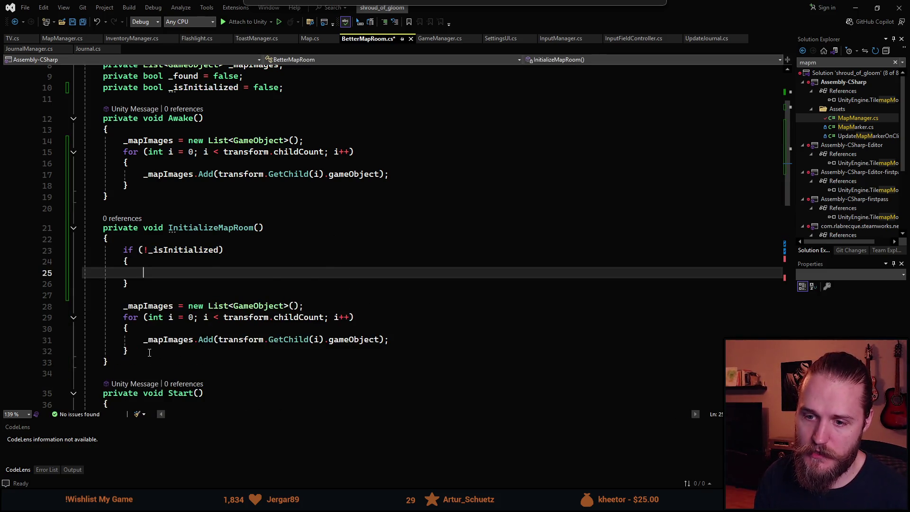
Move the list-building loop inside the if block and follow it with '_isInitialized = true;'
left_click_drag(150, 352, 122, 306)
key("ctrl+x")
left_click(152, 272)
key("ctrl+v")
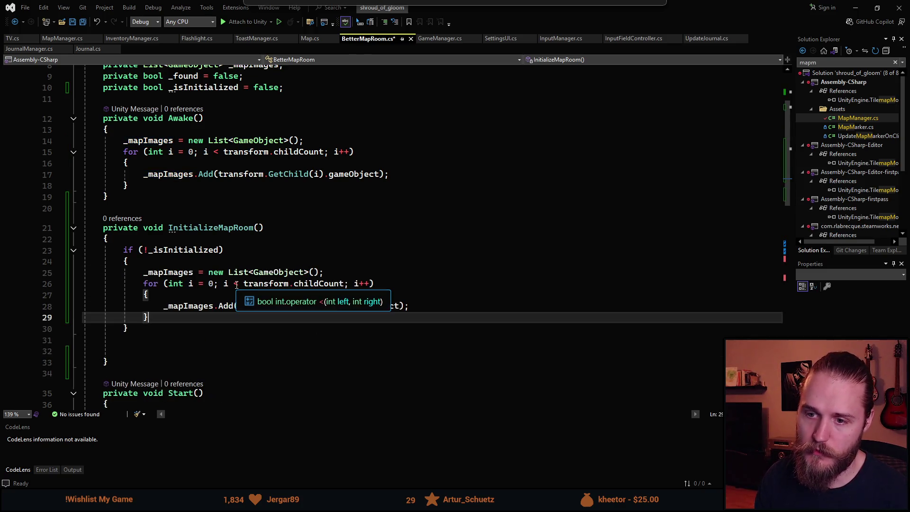
key("Return")
type("_isInitialized = true;")
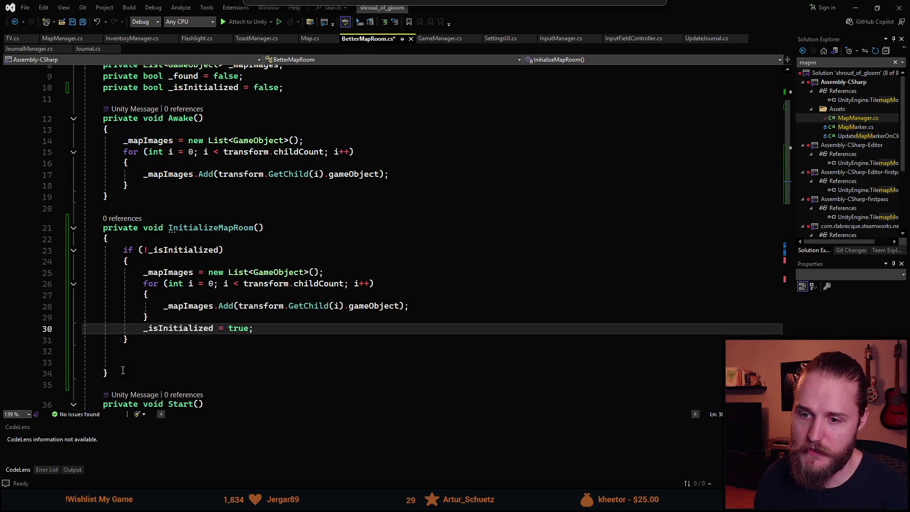
Copy the InitializeMapRoom name and select the old list-building code inside Awake
left_click(130, 370)
scroll(131, 332, "up", 2)
key("ctrl+minus")
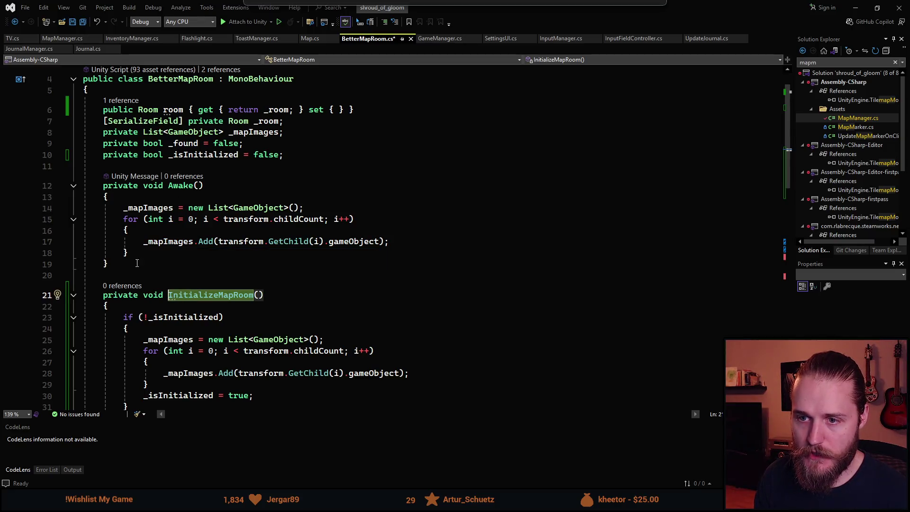
left_click_drag(137, 252, 83, 205)
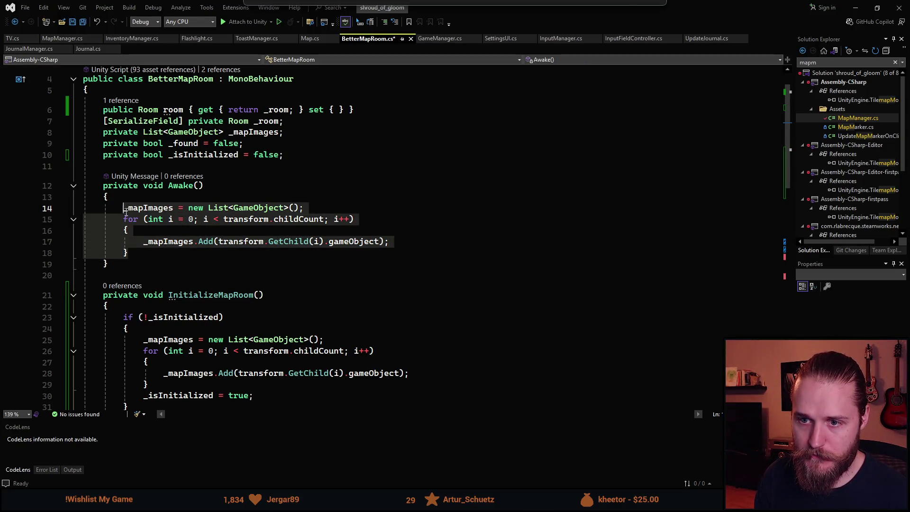
Replace Awake's list-building code with an InitializeMapRoom() call
key("ctrl+v")
type("()")
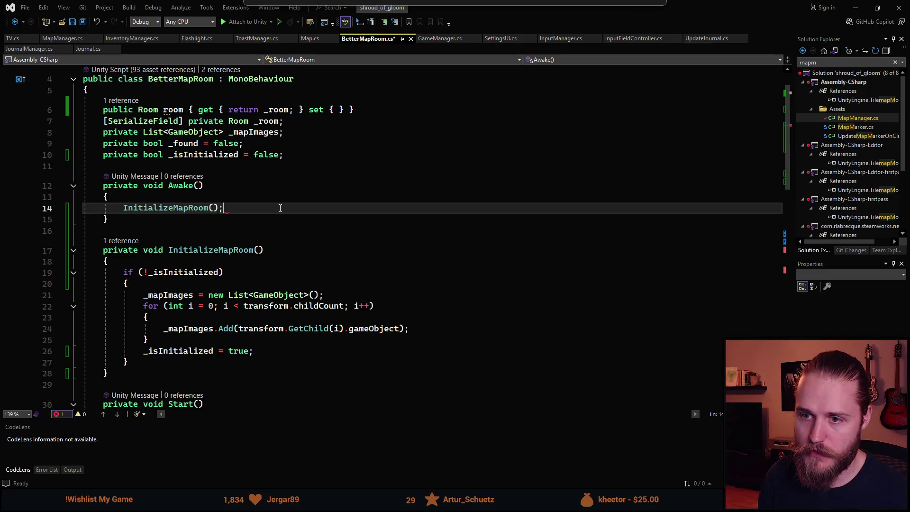
scroll(355, 215, "down", 4)
scroll(243, 198, "up", 2)
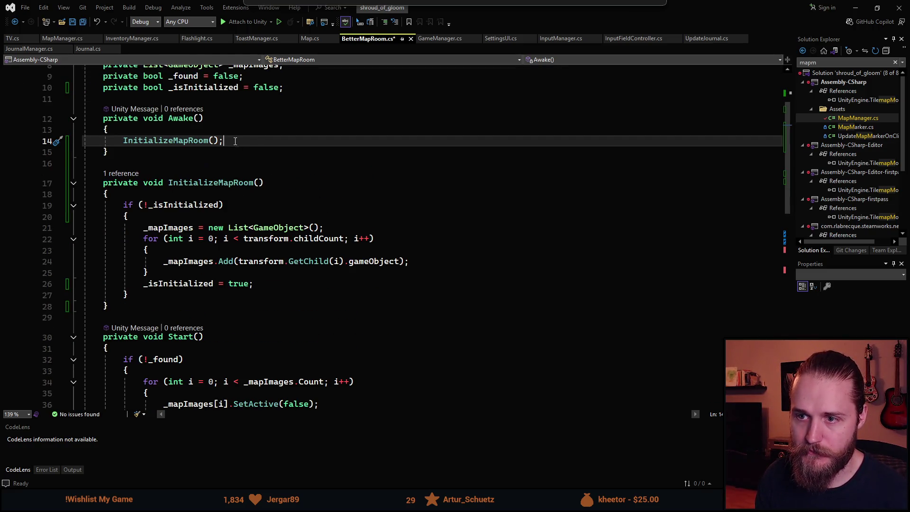
double_click(142, 141)
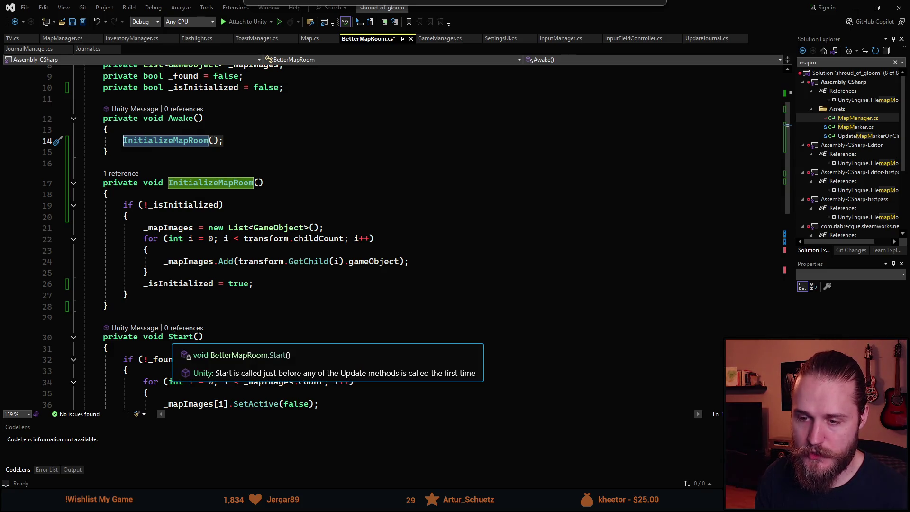
scroll(199, 360, "down", 7)
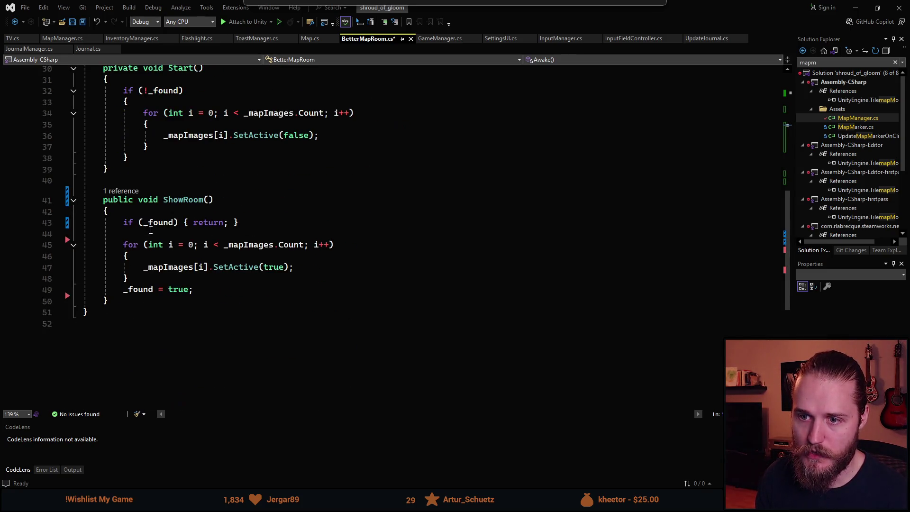
Add an InitializeMapRoom call before ShowRoom's loop and save BetterMapRoom.cs
left_click(179, 201)
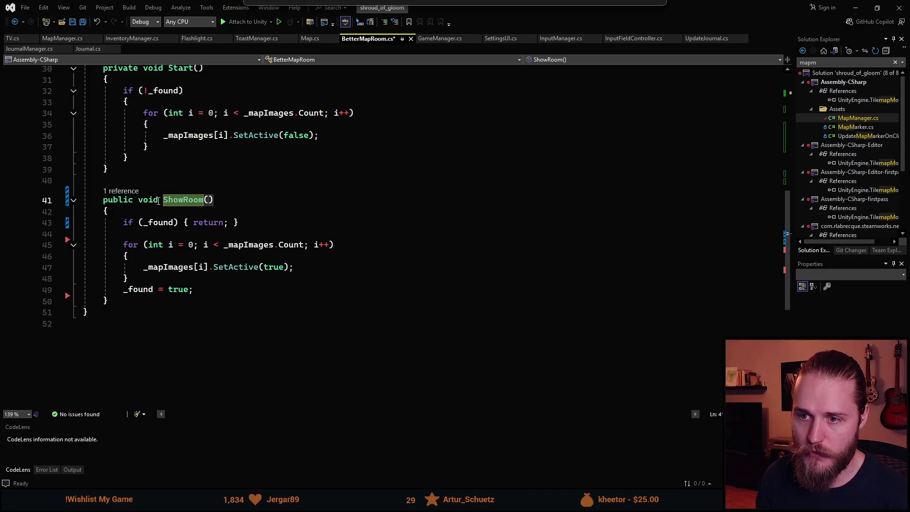
scroll(207, 237, "up", 6)
scroll(193, 98, "down", 5)
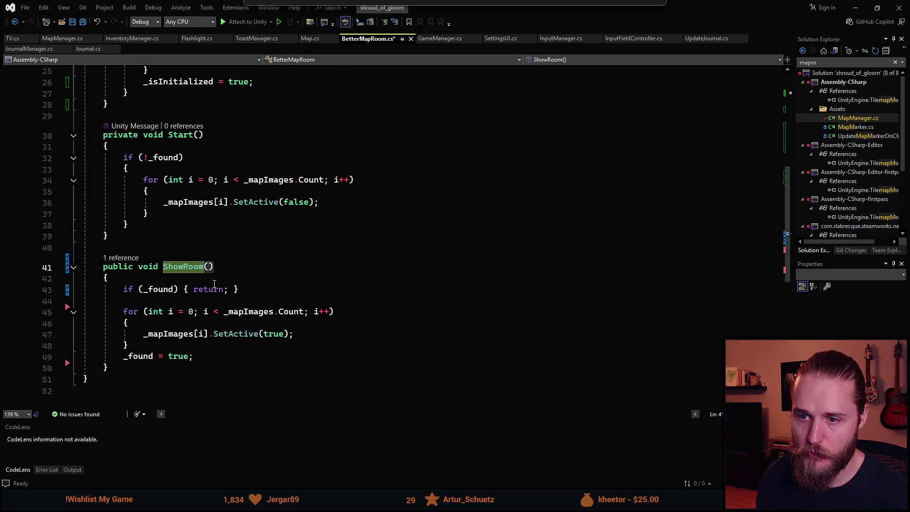
left_click(257, 297)
key("Return")
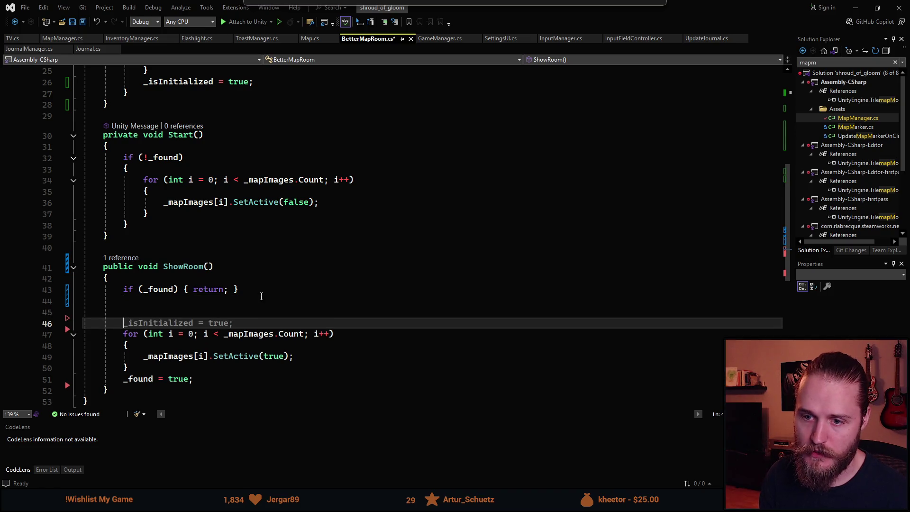
key("Tab")
scroll(231, 301, "down", 2)
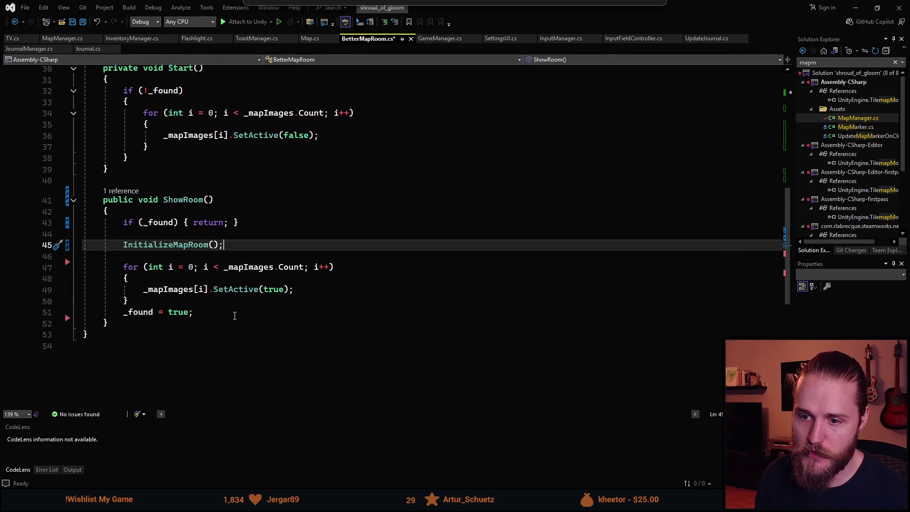
scroll(297, 242, "up", 10)
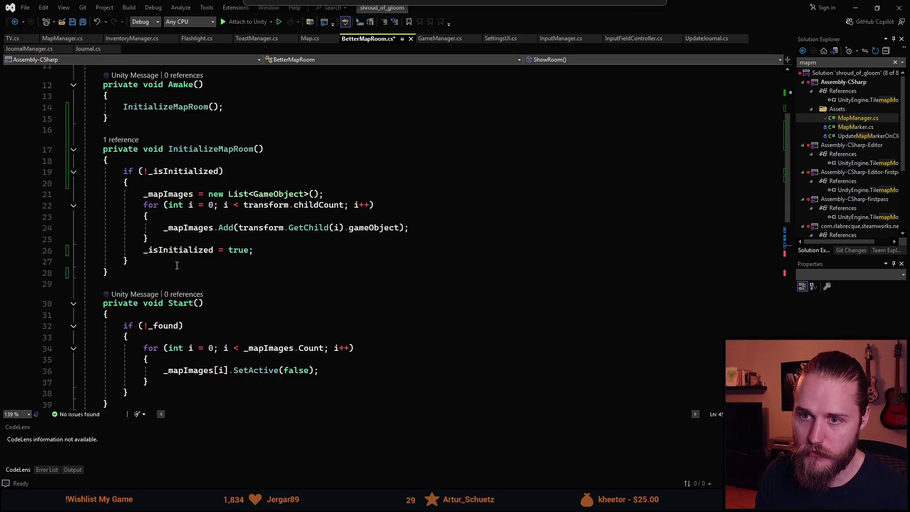
key("ctrl+s")
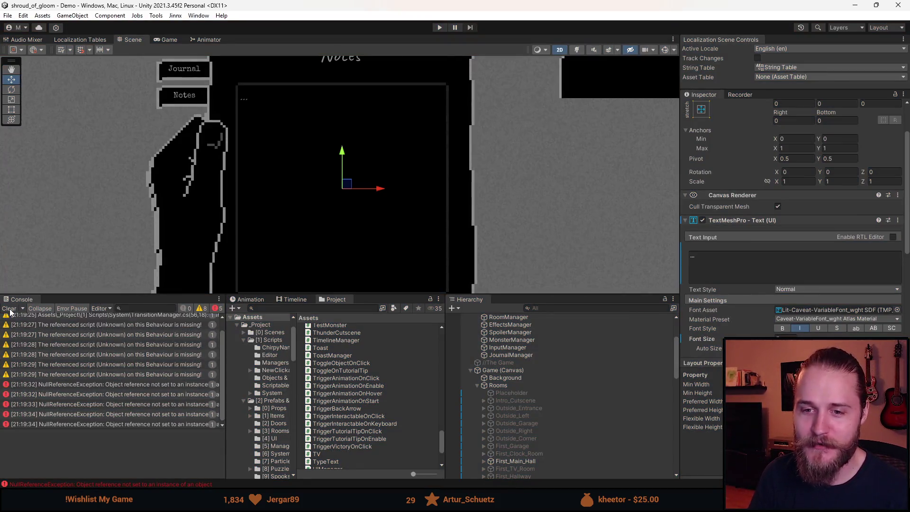
Clear the old Console errors and press Play to run the game
left_click(9, 309)
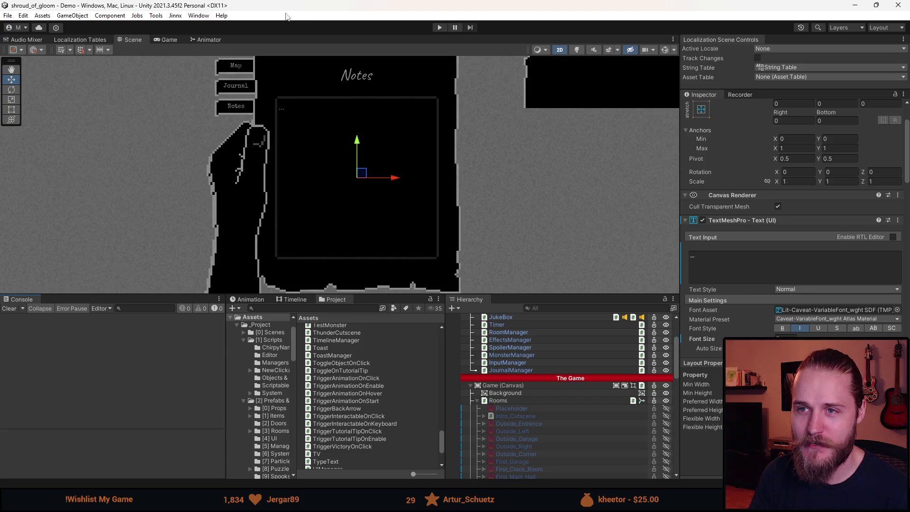
left_click(439, 27)
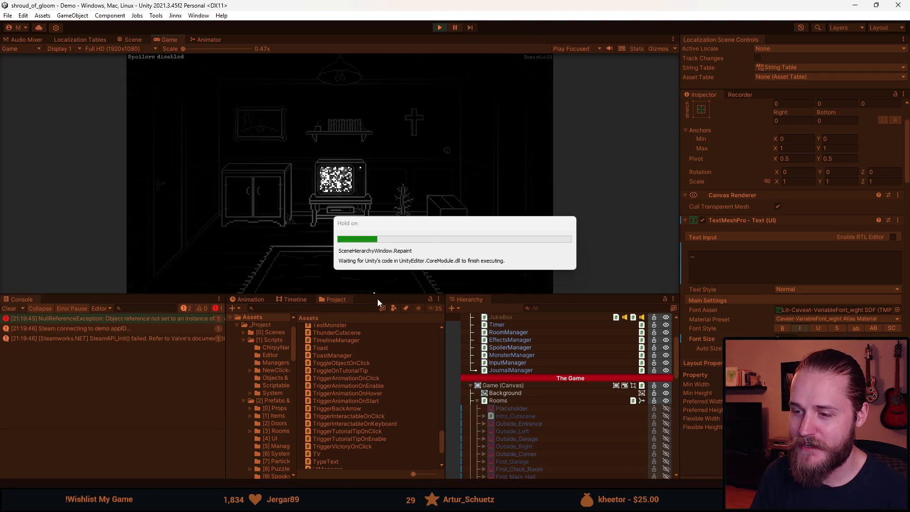
Enlarge the Game view, clear the Console, walk into the hallway and open the Main Floor map
left_click_drag(377, 297, 365, 400)
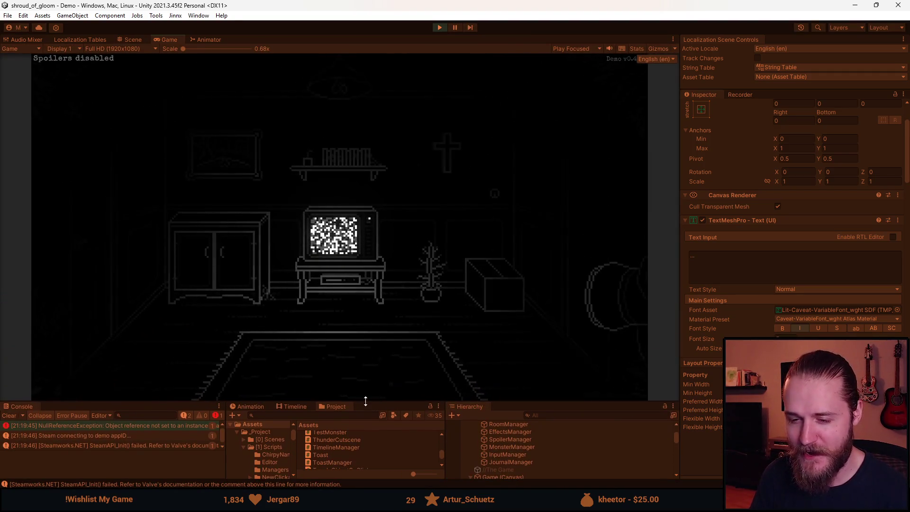
left_click(13, 416)
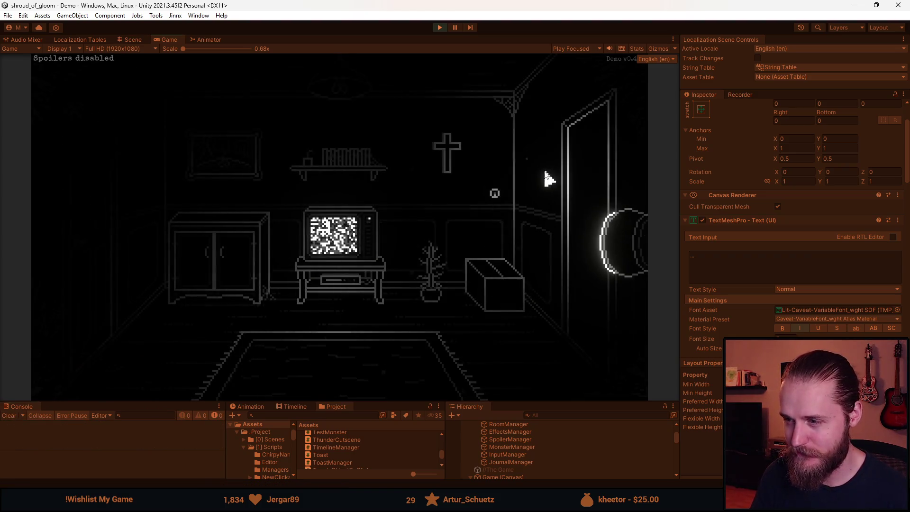
left_click(561, 182)
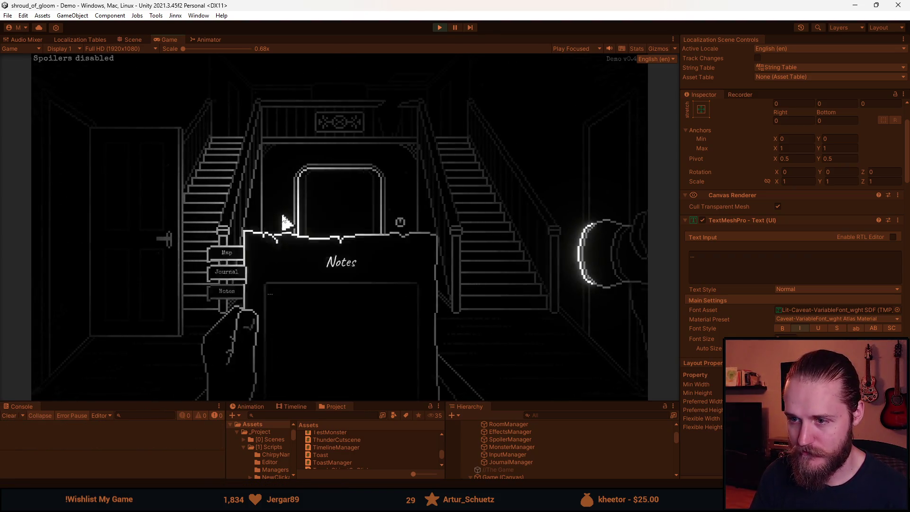
left_click(227, 183)
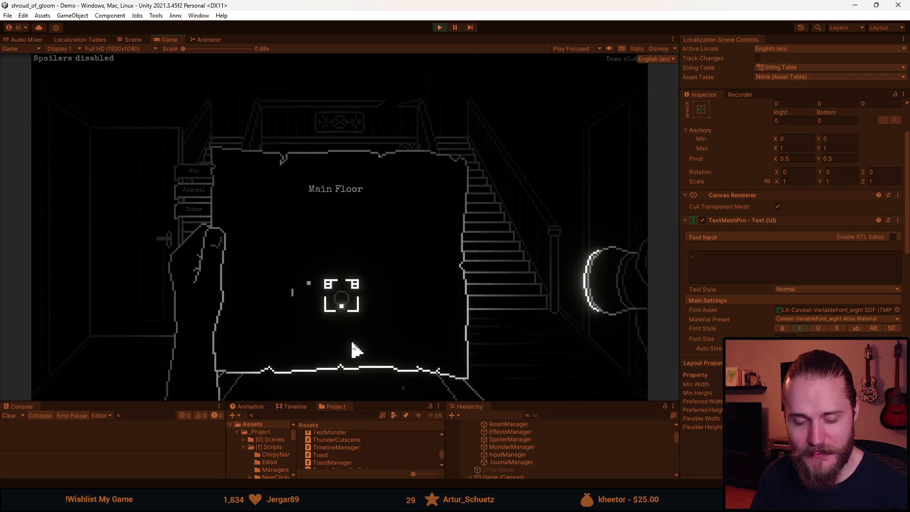
left_click(78, 262)
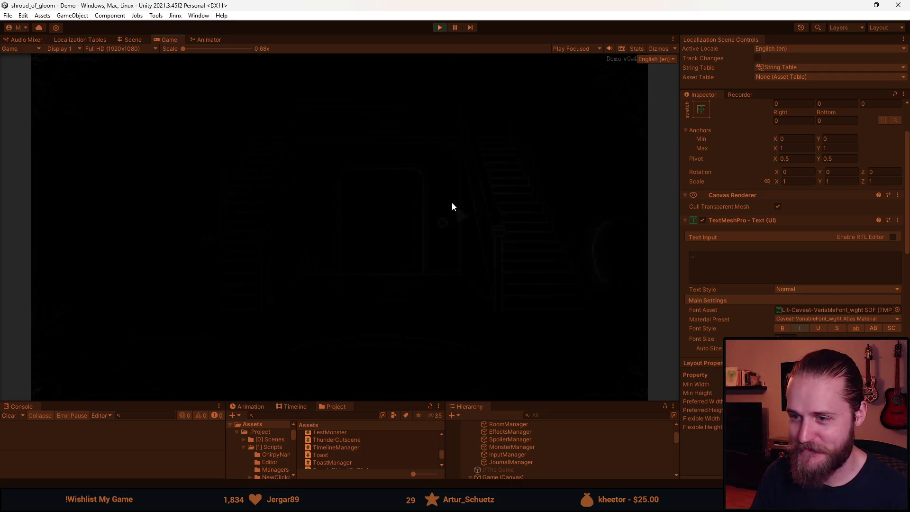
Pass through another door, pause and resume, then open the notebook's Notes page
left_click(616, 179)
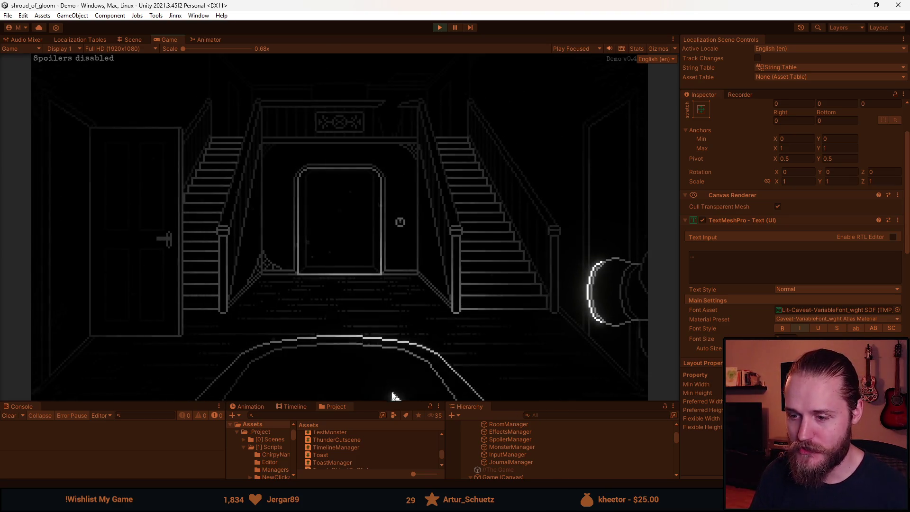
key("Escape")
left_click_drag(377, 402, 377, 432)
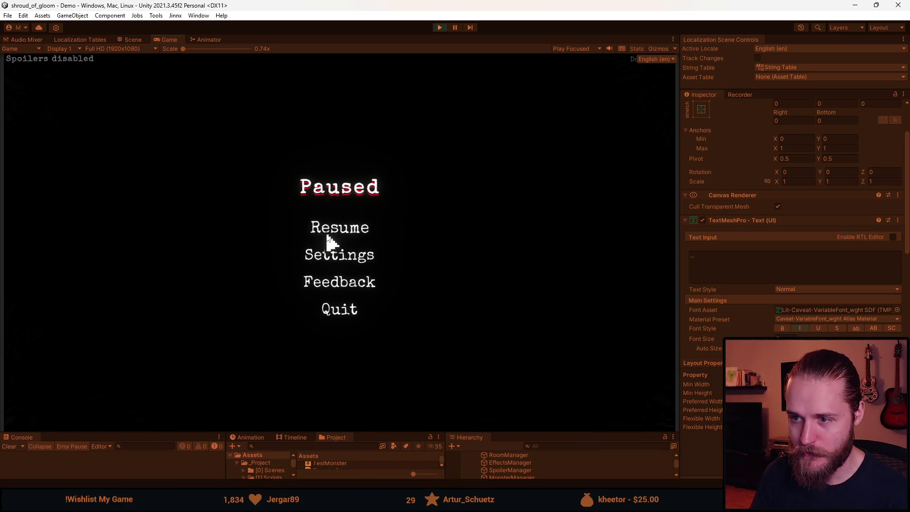
left_click(324, 236)
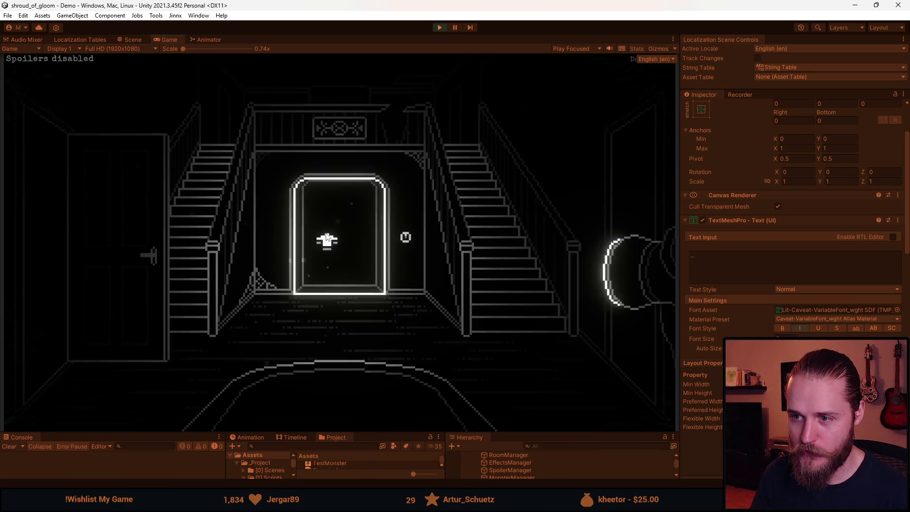
left_click(320, 397)
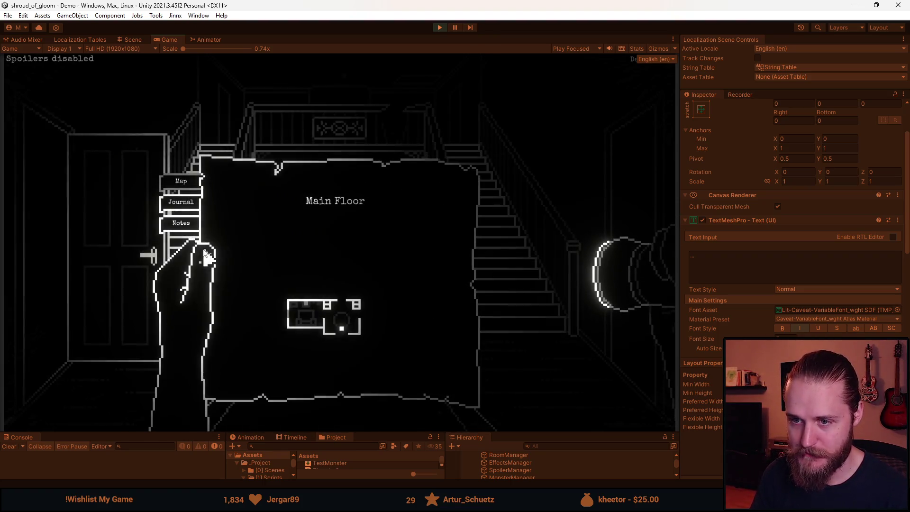
left_click(187, 225)
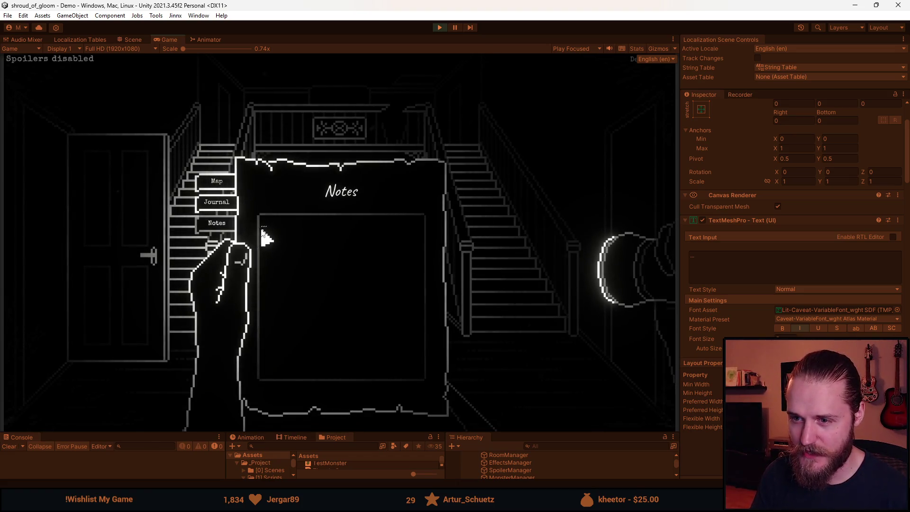
left_click(739, 268)
type("nter")
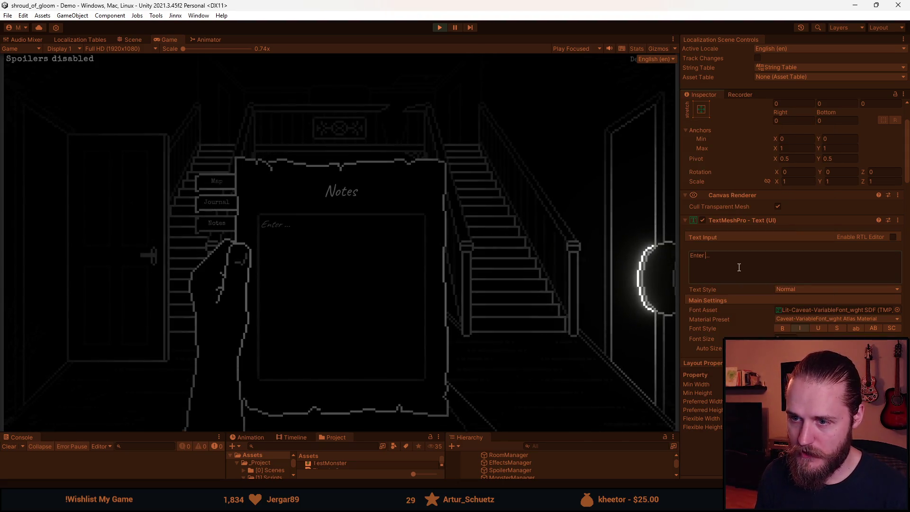
type(" notes")
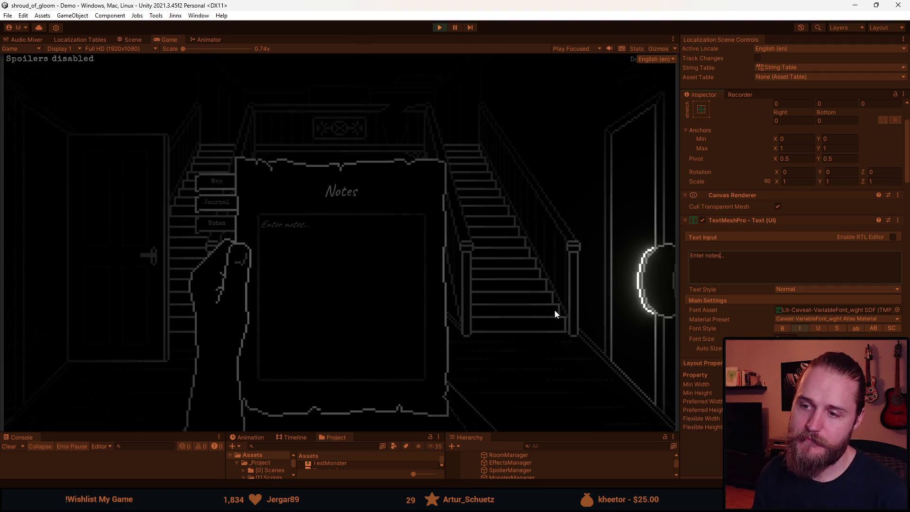
left_click(660, 279)
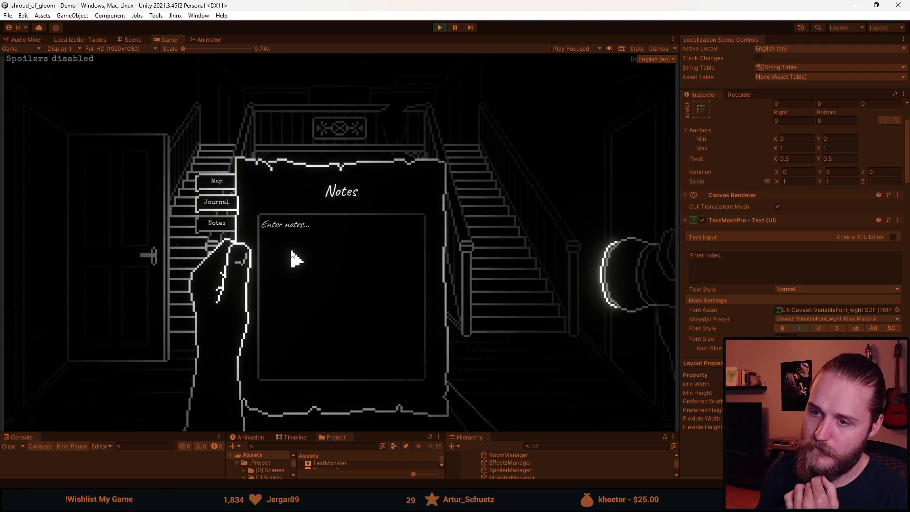
left_click(691, 265)
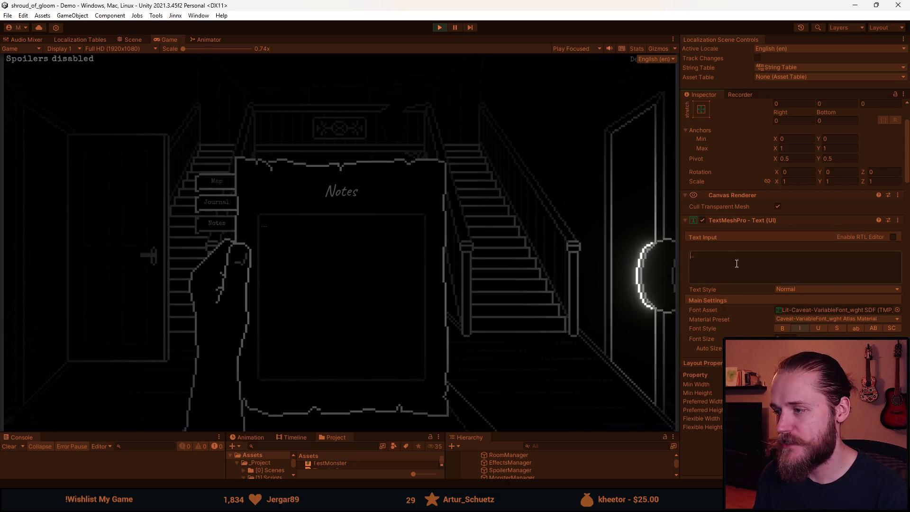
left_click(664, 273)
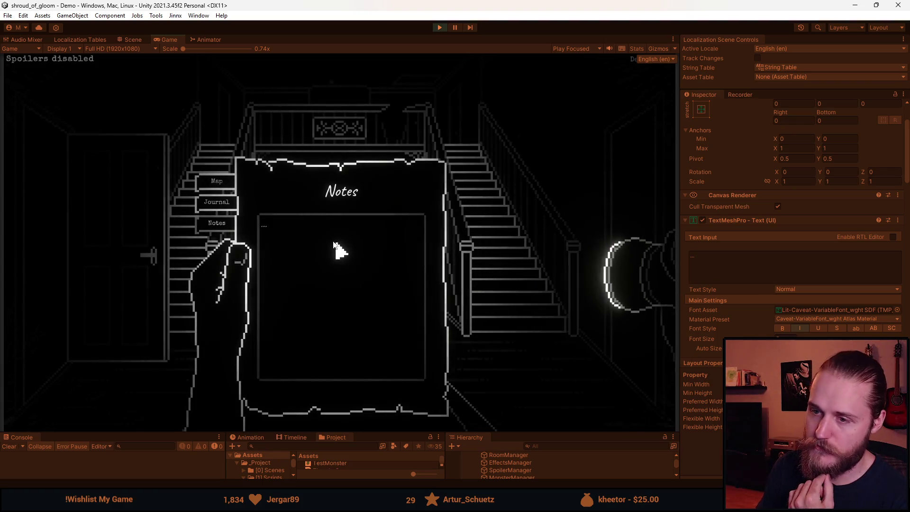
left_click(306, 270)
type("kajhsbdlkjabsdkjbaskld")
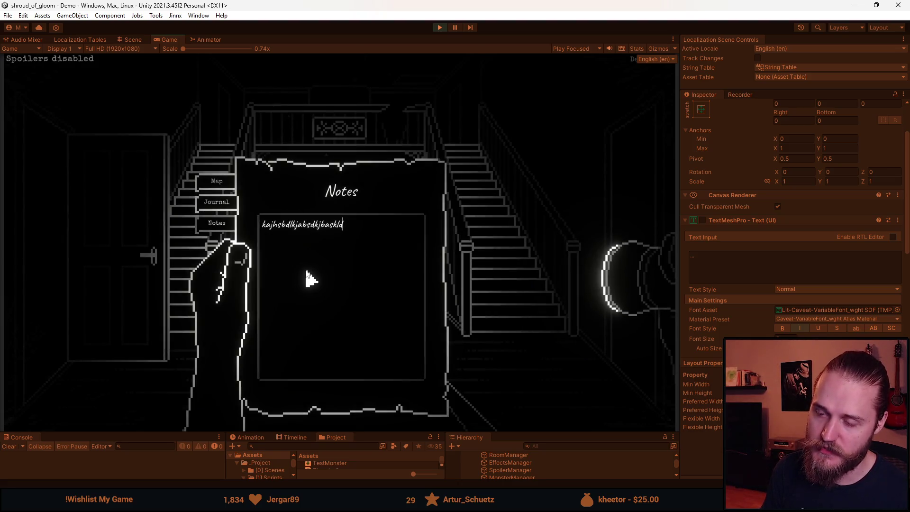
key("Escape")
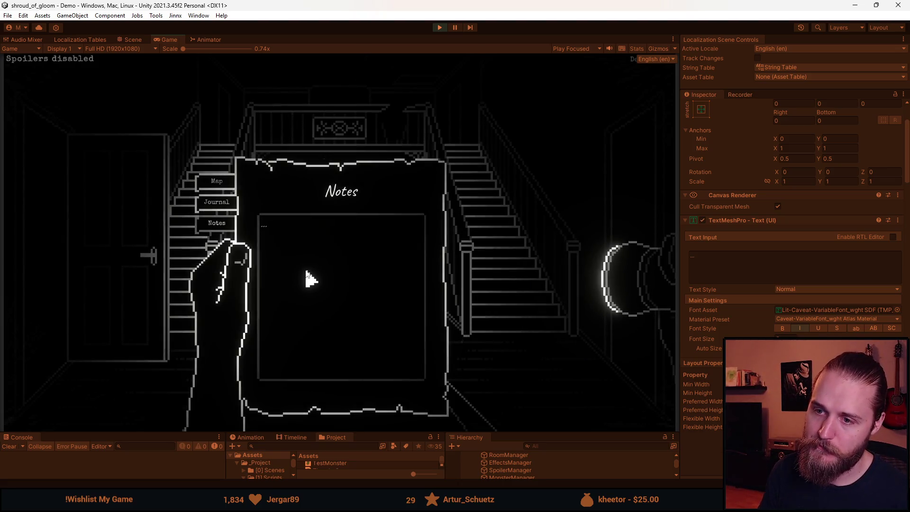
left_click(330, 268)
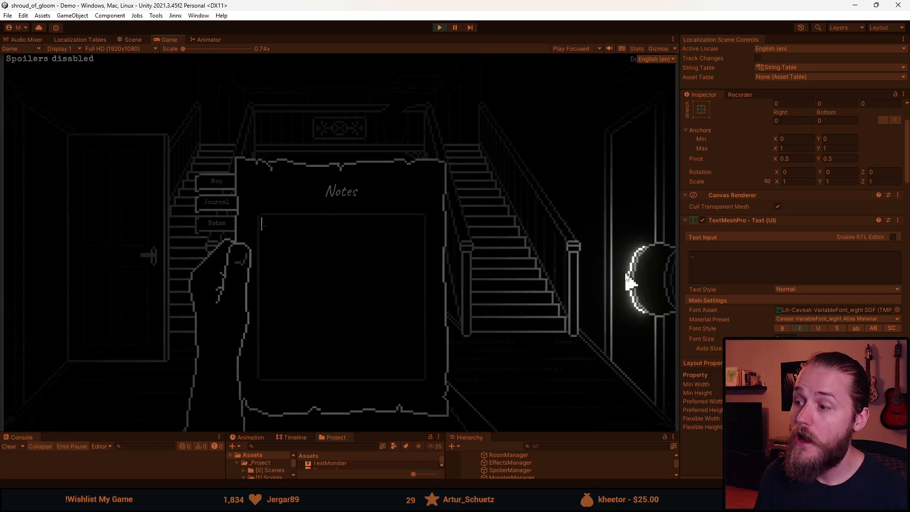
key("alt+Tab")
key("Escape")
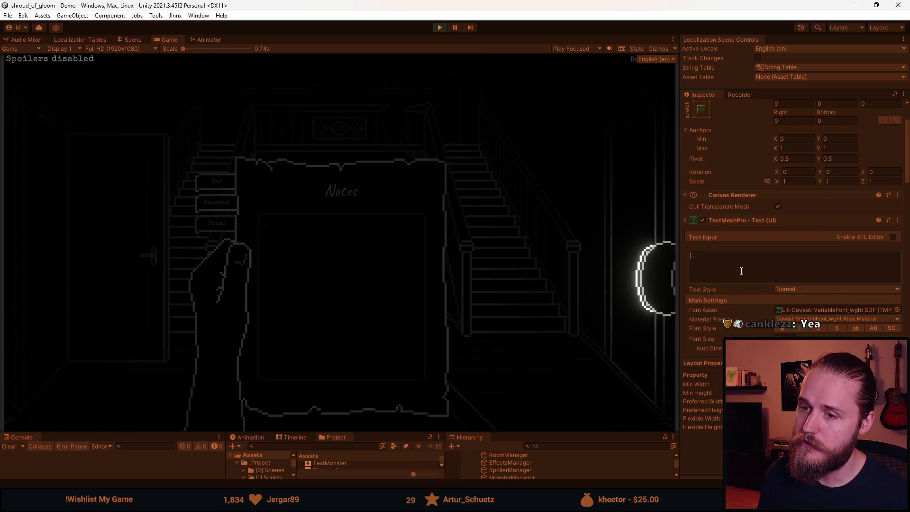
type("Notes")
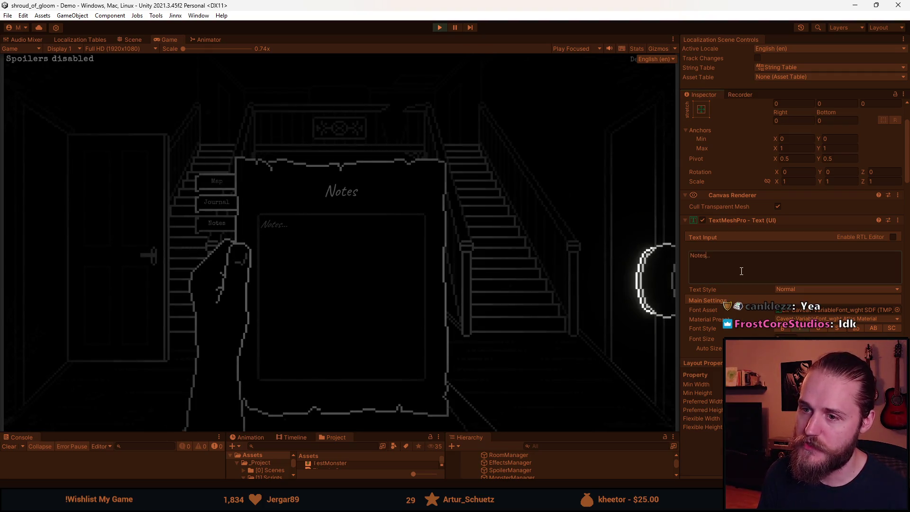
key("ctrl+a")
key("BackSpace")
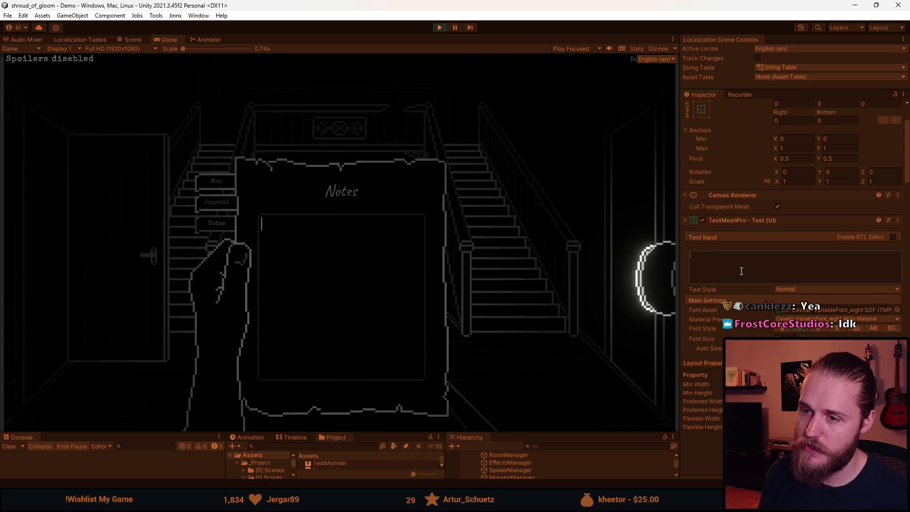
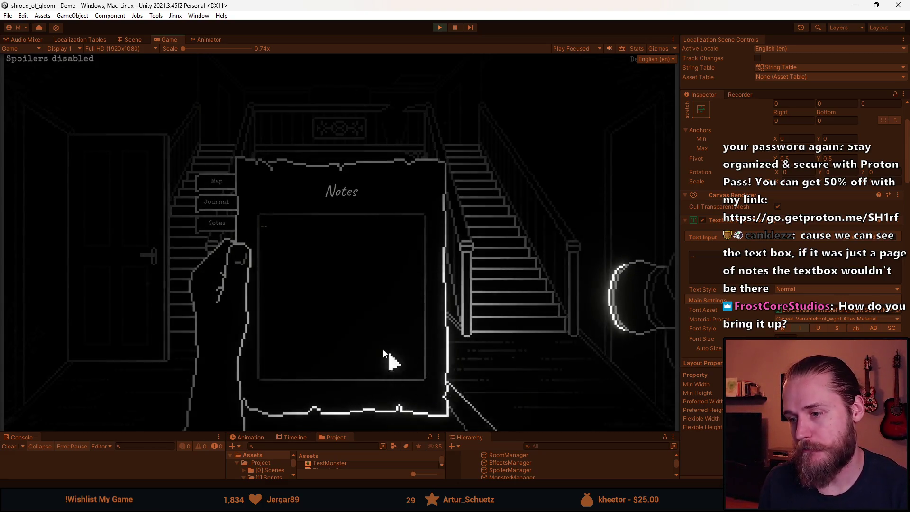
Flip the notebook between the Journal, Notes and Map pages and toggle it with Tab, ending on Notes
left_click(216, 201)
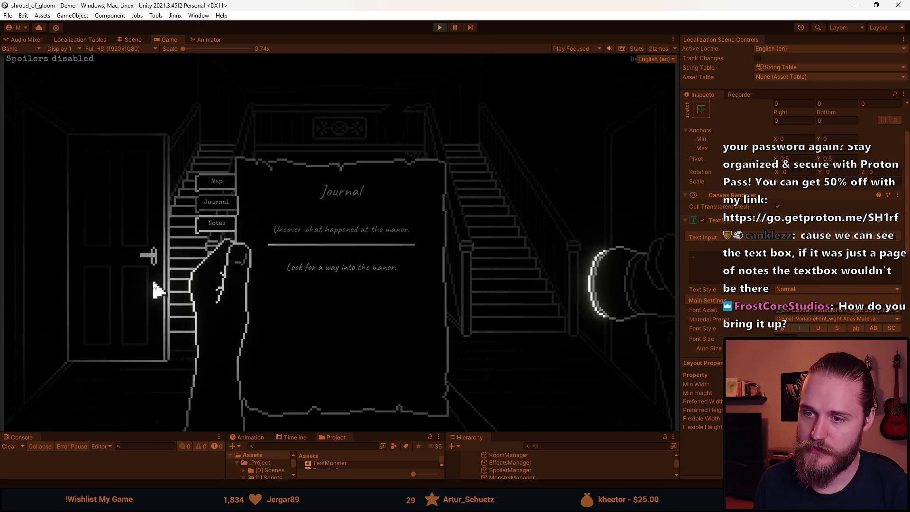
left_click(217, 223)
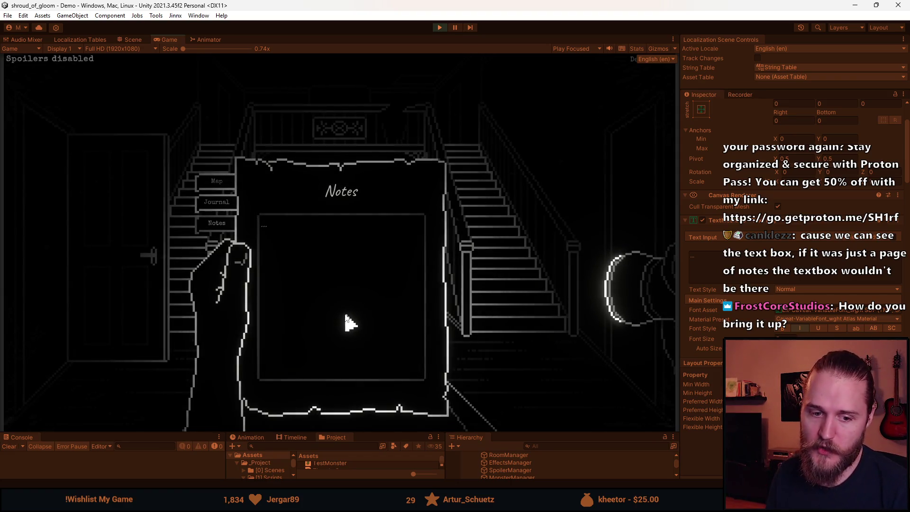
left_click(216, 183)
key("Tab")
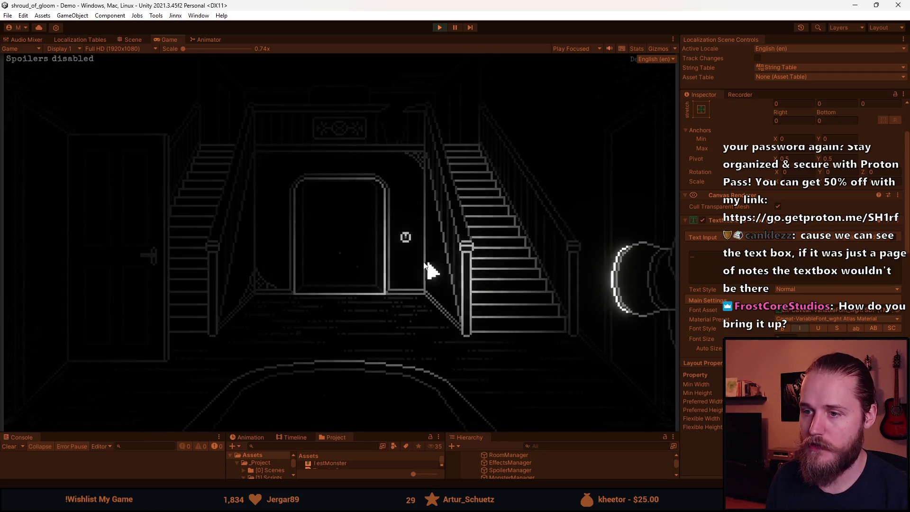
key("Tab")
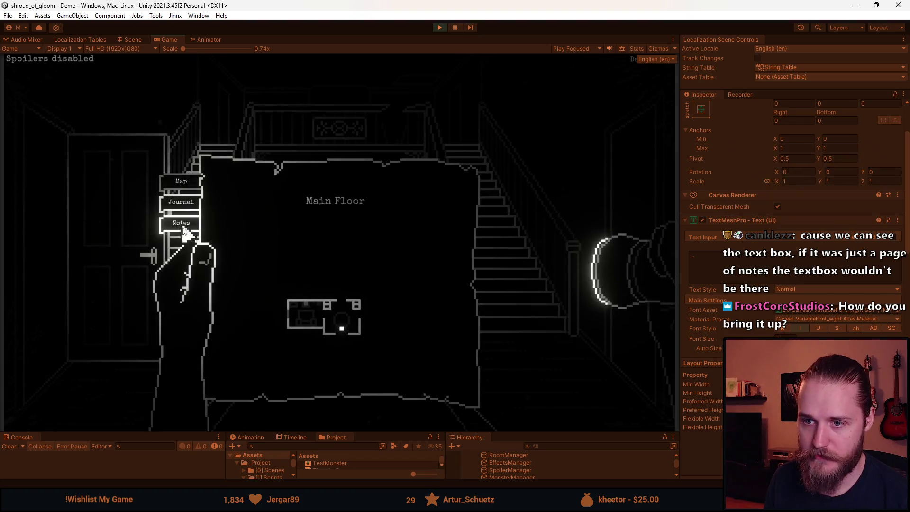
left_click(184, 210)
left_click(222, 223)
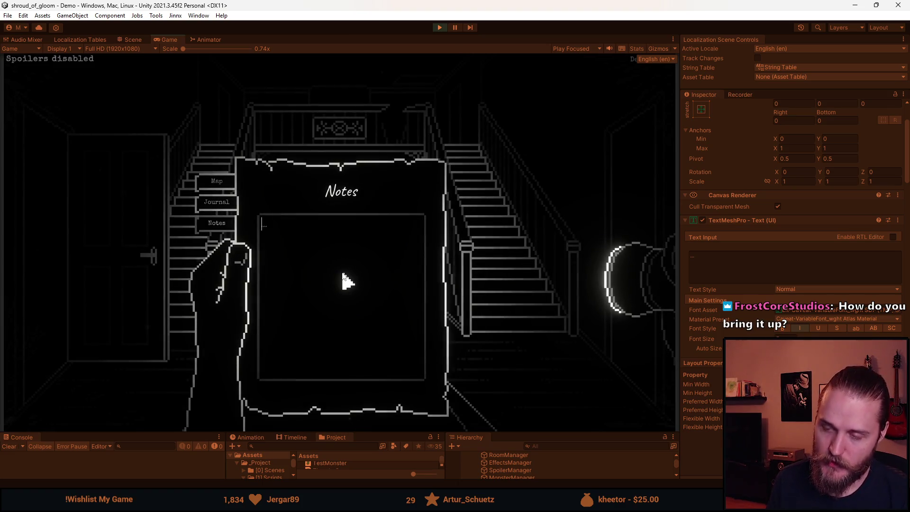
Type 'Oh that one number I found before was 69420', then ':)' and 'xDxD' on separate lines
type("Oh that one number I found before was ")
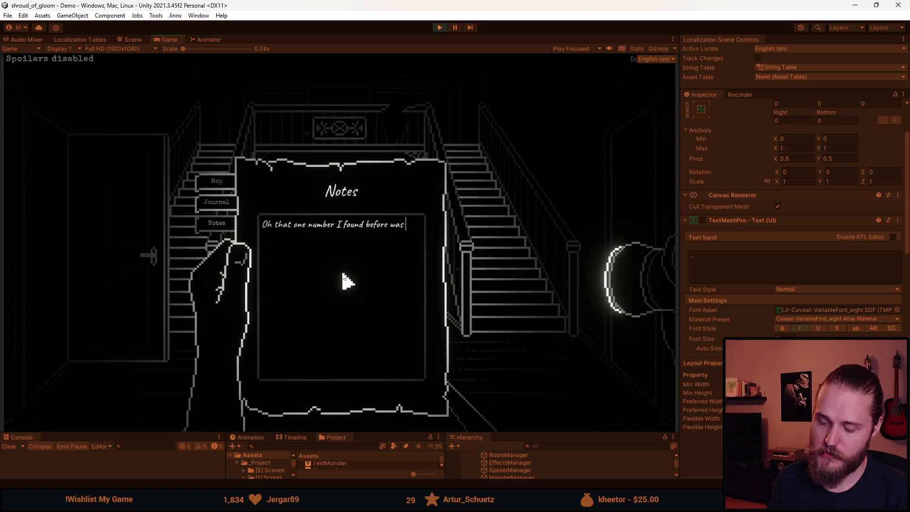
type("69420")
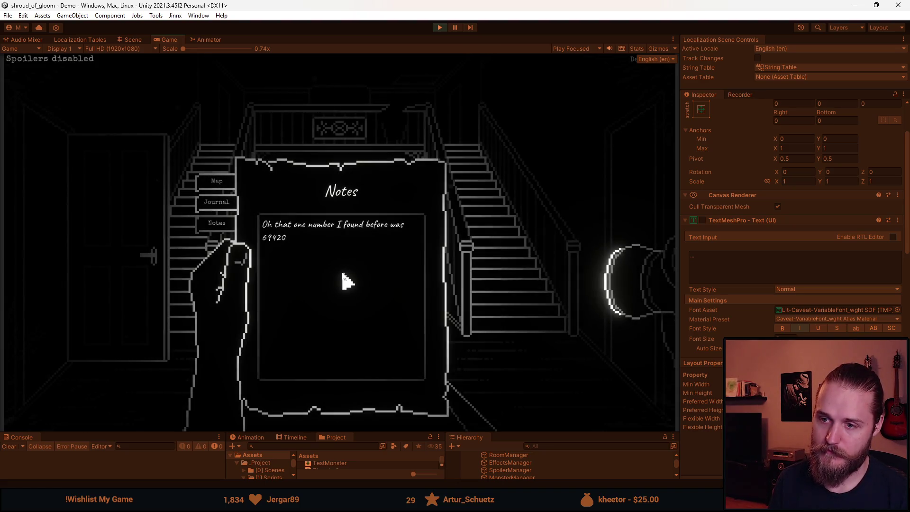
type(":)")
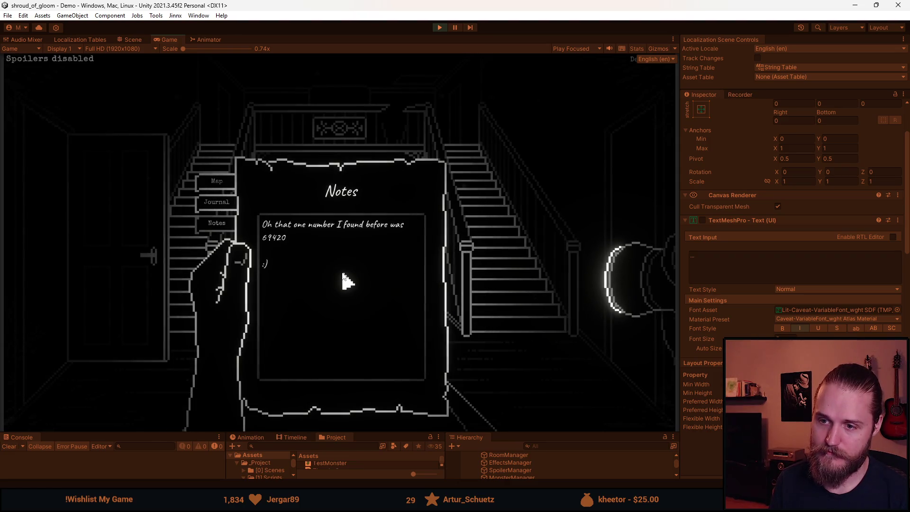
key("Return")
key("Return")
type("xDX")
key("BackSpace")
key("BackSpace")
type("xD")
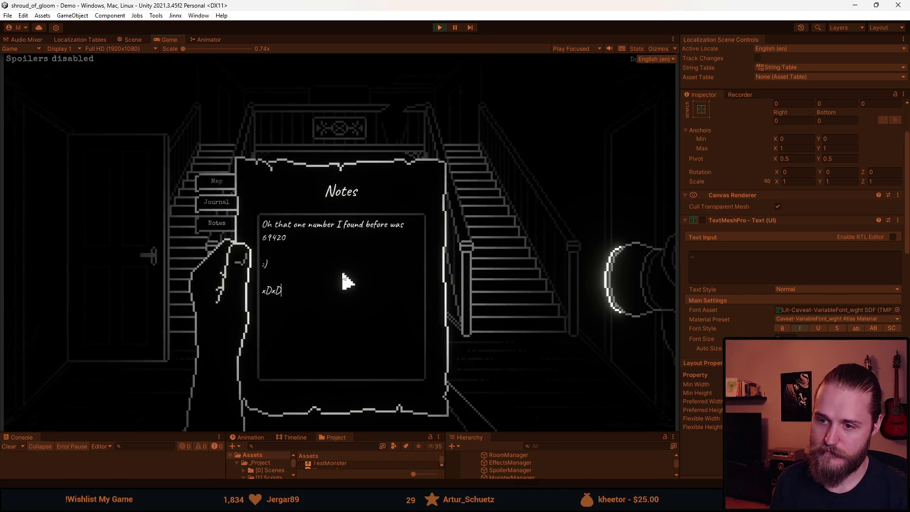
key("Return")
Add a '<3 <3 <3 asdasz' line, testing and removing <bold>, <color=red> and <b> tags
type("<3 <3")
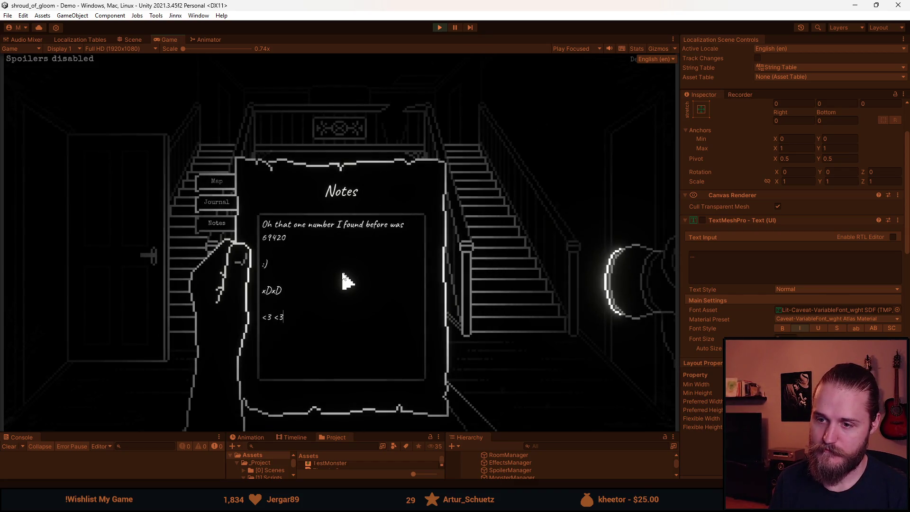
type(" <3 <bold>")
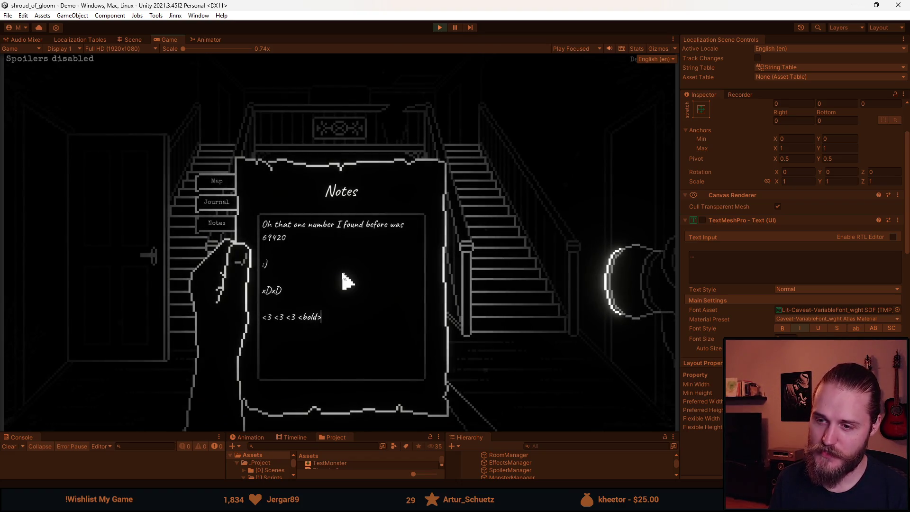
type(" <c")
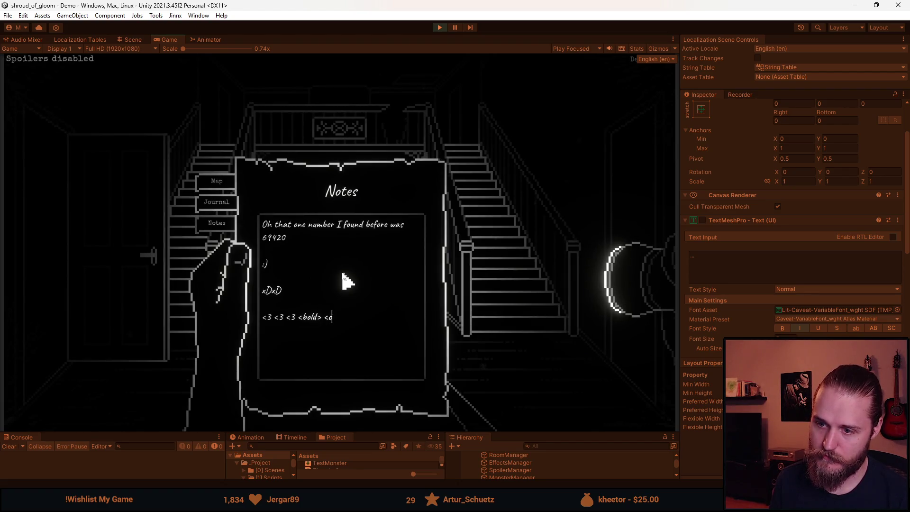
type("olor=red>")
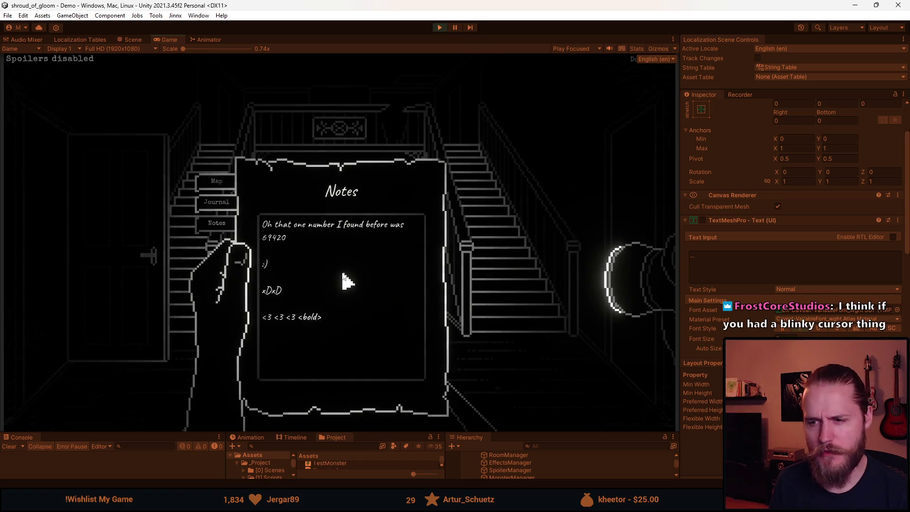
key("BackSpace")
key("BackSpace")
key("BackSpace")
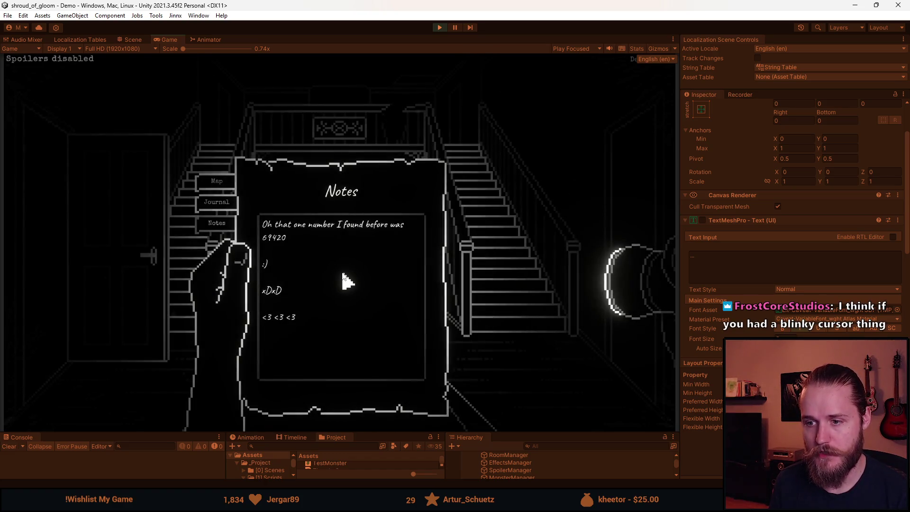
type("<c")
key("BackSpace")
key("BackSpace")
key("BackSpace")
type("asdasz")
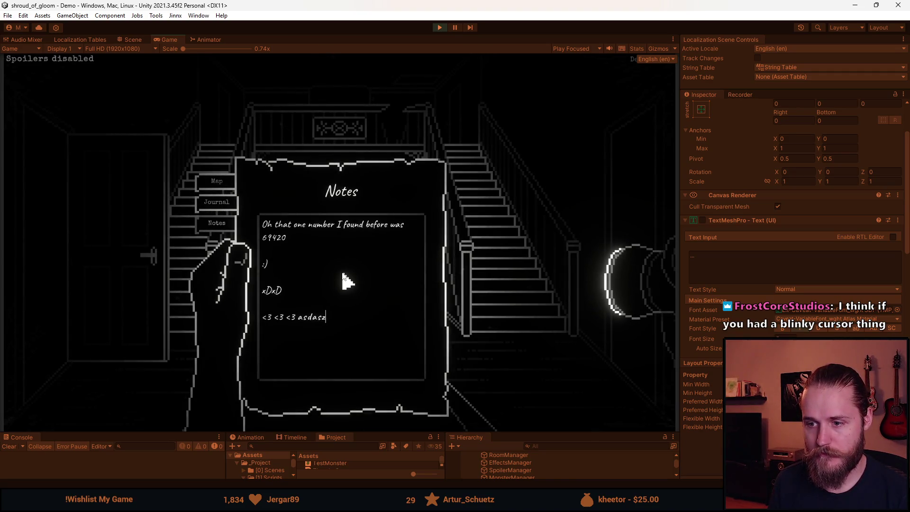
key("Left")
key("Left")
key("Left")
key("BackSpace")
type("<b")
key("BackSpace")
key("BackSpace")
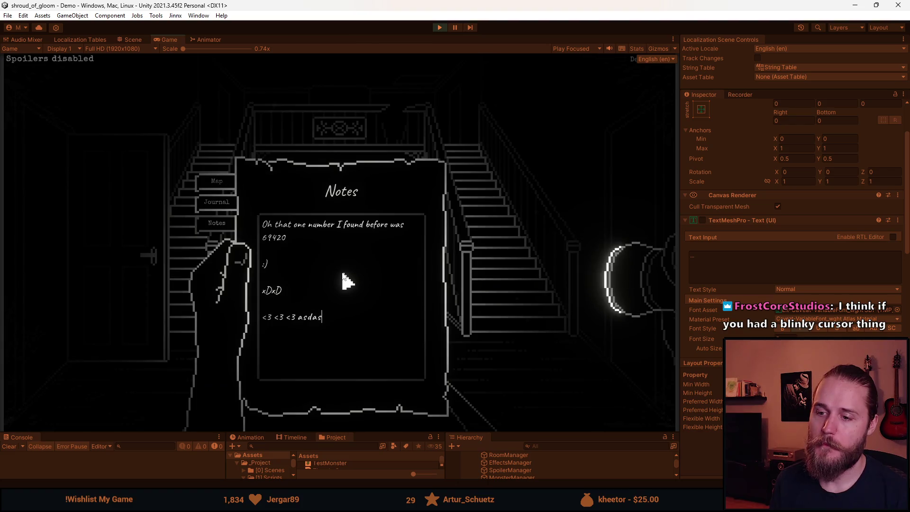
type("<b")
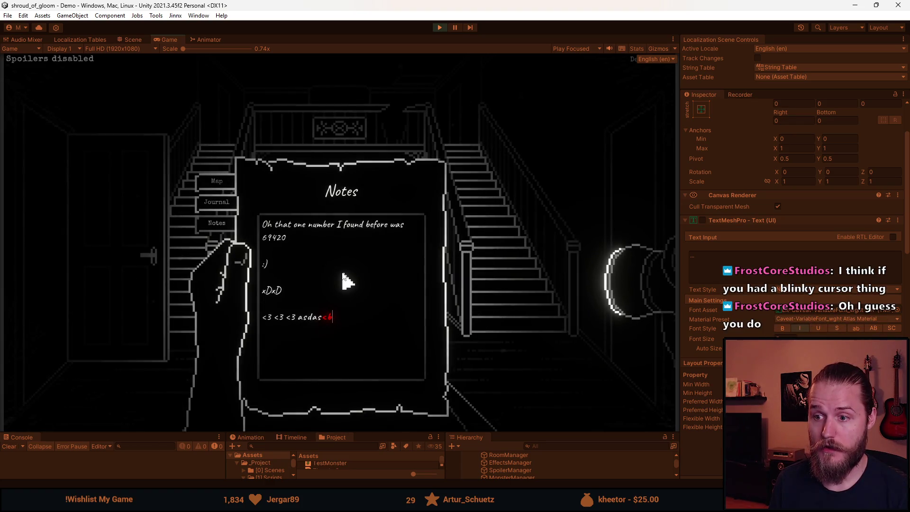
key("BackSpace")
key("BackSpace")
Overflow the Notes field with a long gibberish string, then select all of it and delete it
type("sdnalskdnlkasndlkansldknalskndlkans")
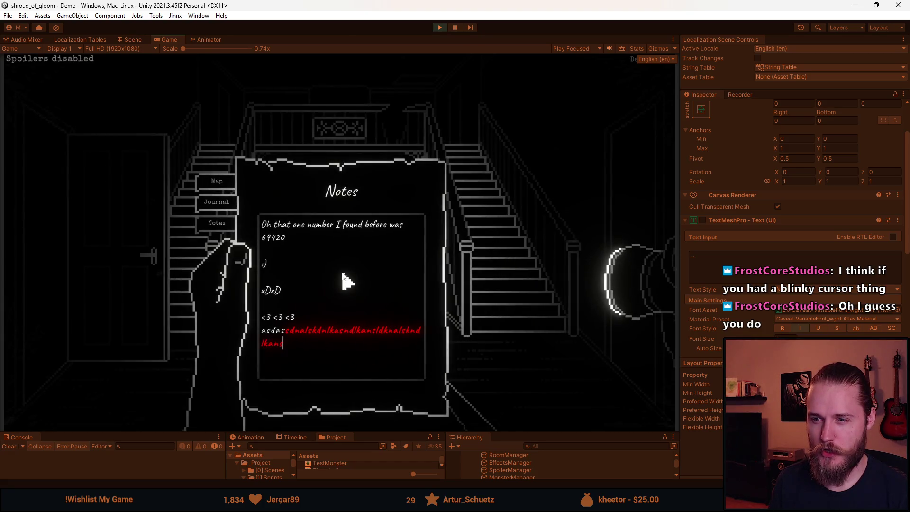
type("dlnasldnlaksndlnasldnlaskndlkansdlknasldknalskndlasndlaknsdlnasdlkn")
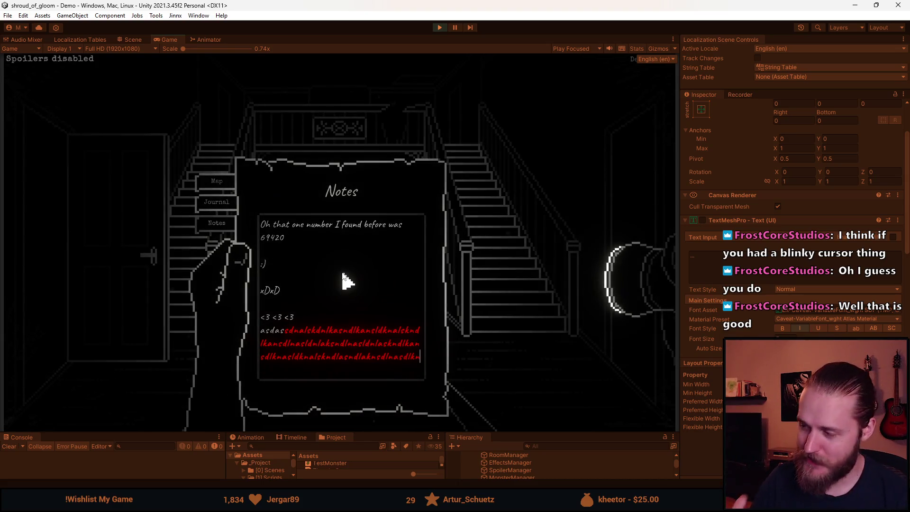
key("ctrl+a")
key("BackSpace")
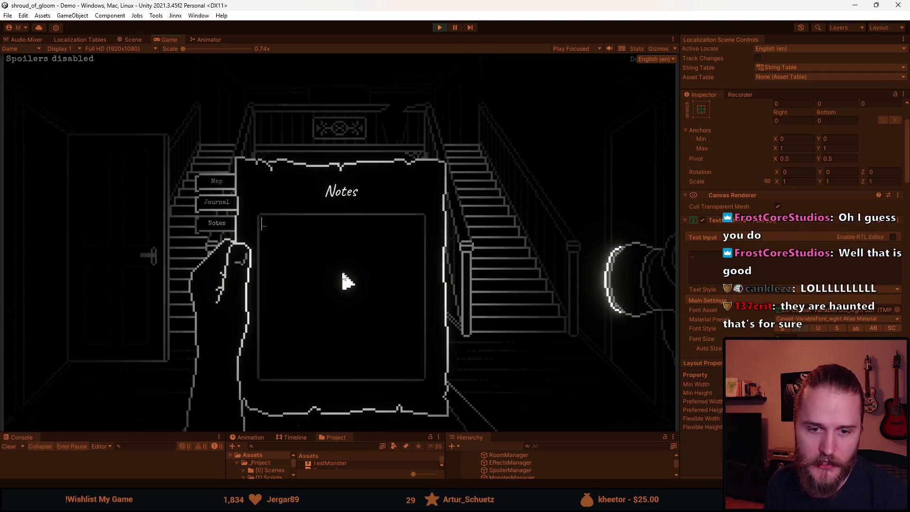
type("x")
key("Tab")
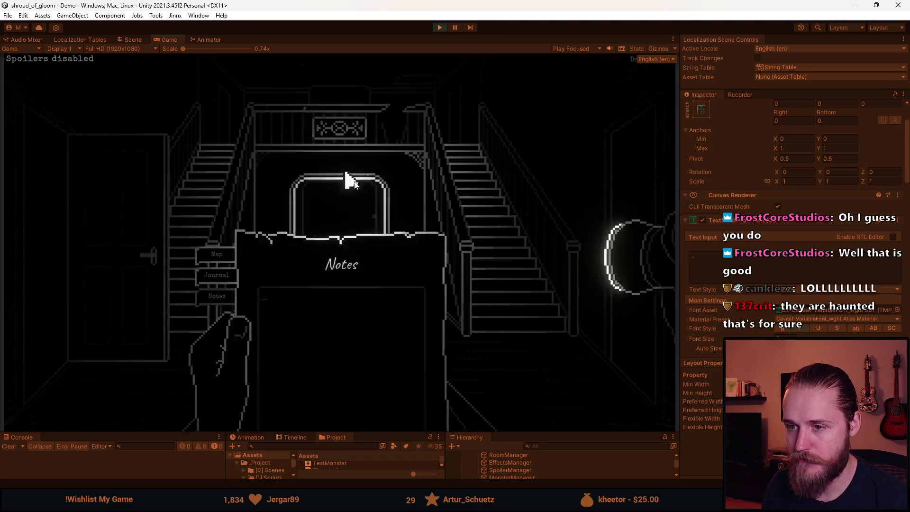
key("Tab")
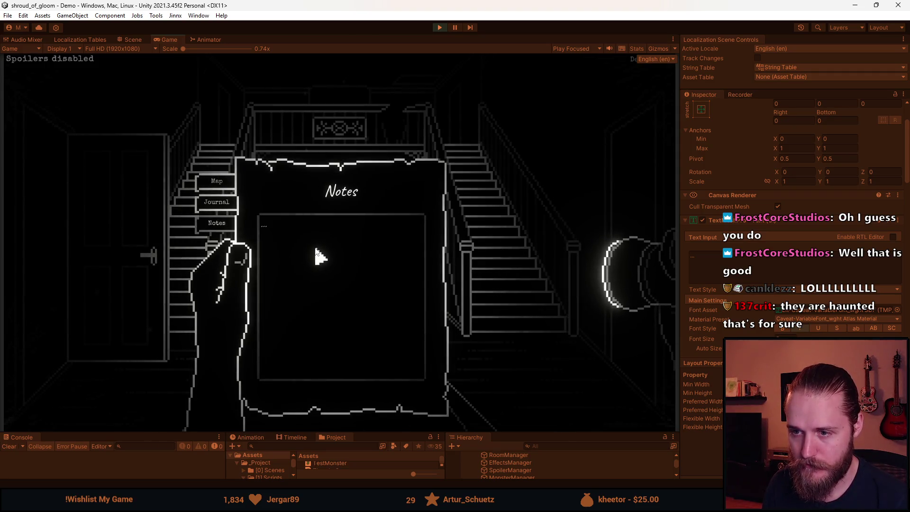
left_click(309, 249)
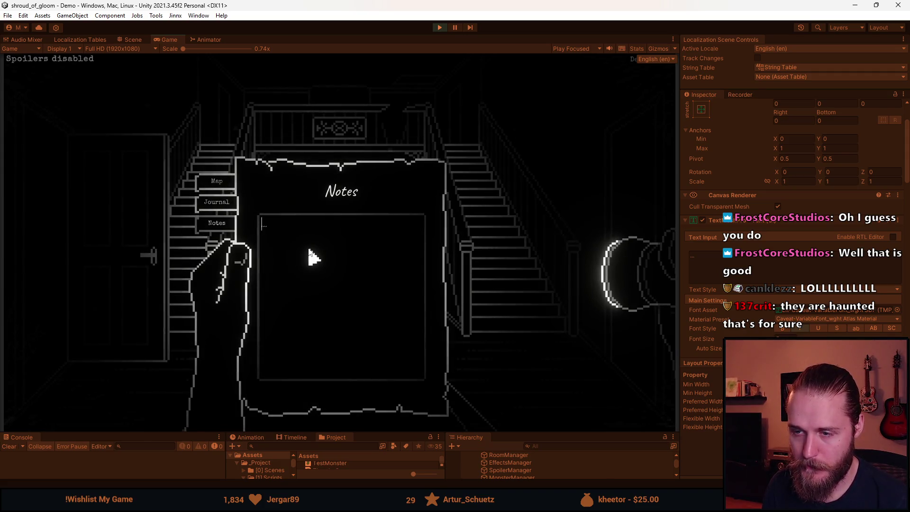
key("Escape")
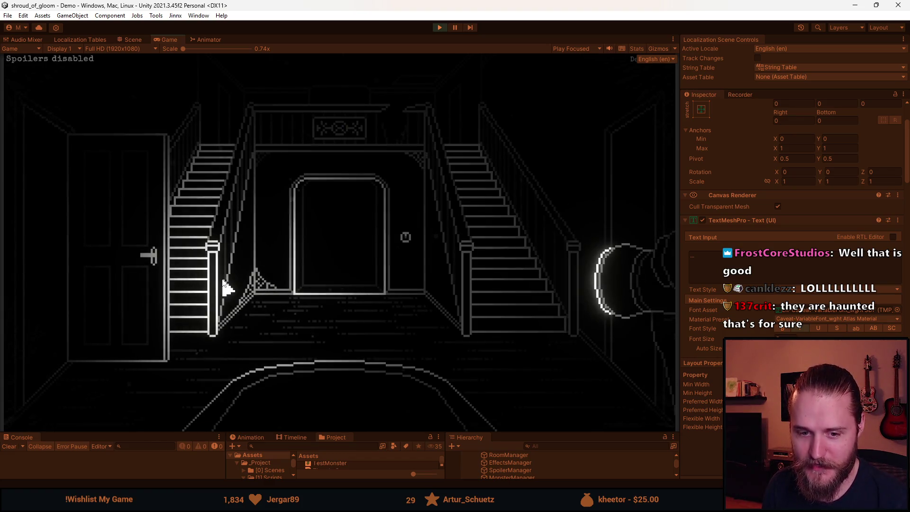
key("Tab")
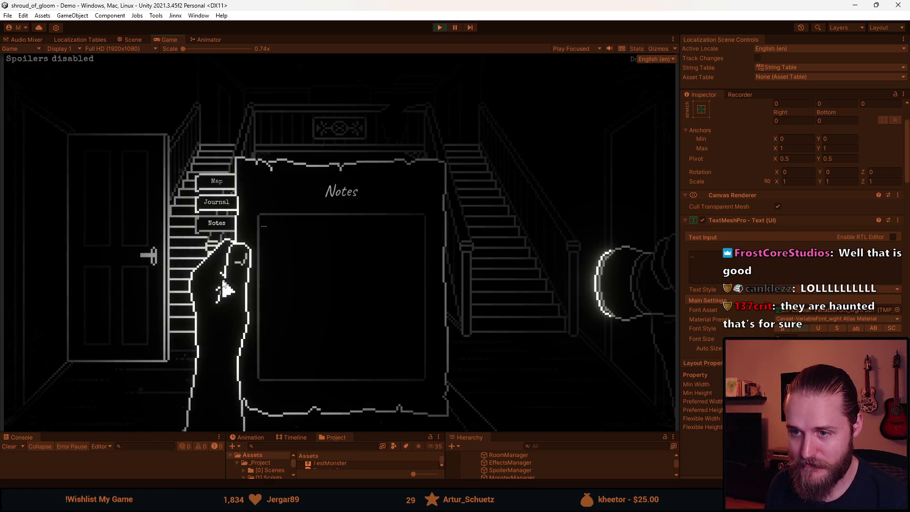
left_click(294, 279)
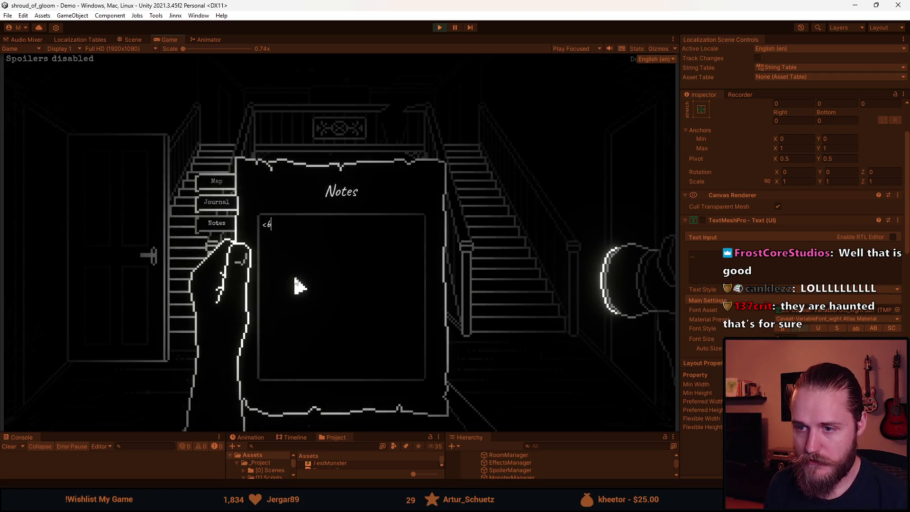
Type long gibberish containing <color=red> and yellow color tags into the Notes, then close the notebook
type("asdasd<i")
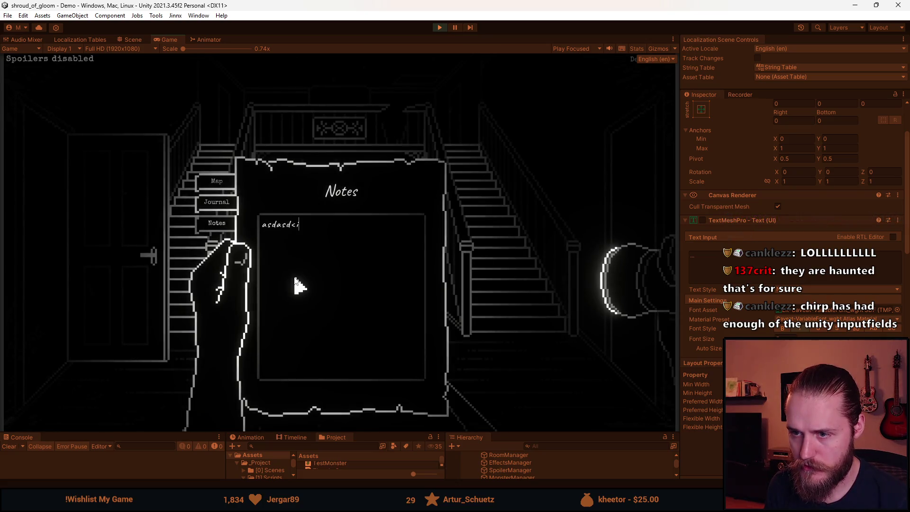
key("BackSpace")
key("BackSpace")
type("asdasdk")
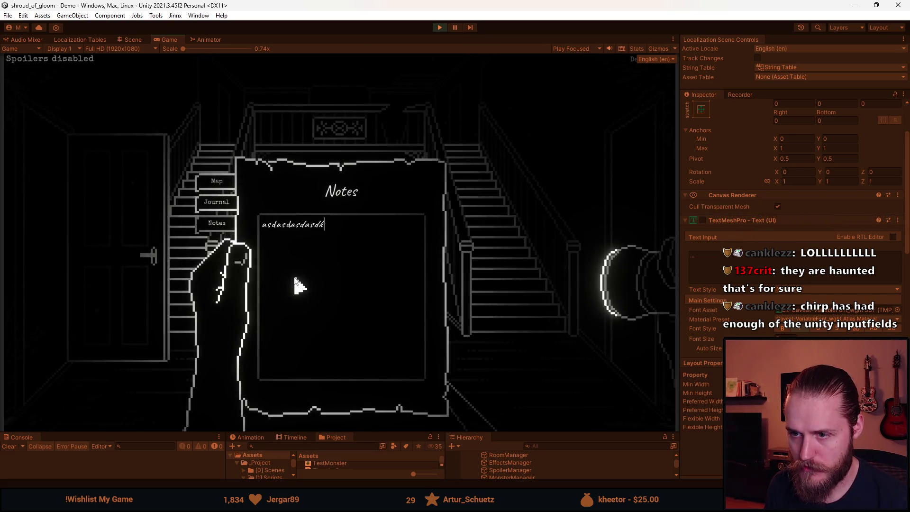
type("lkansdlnasd<b")
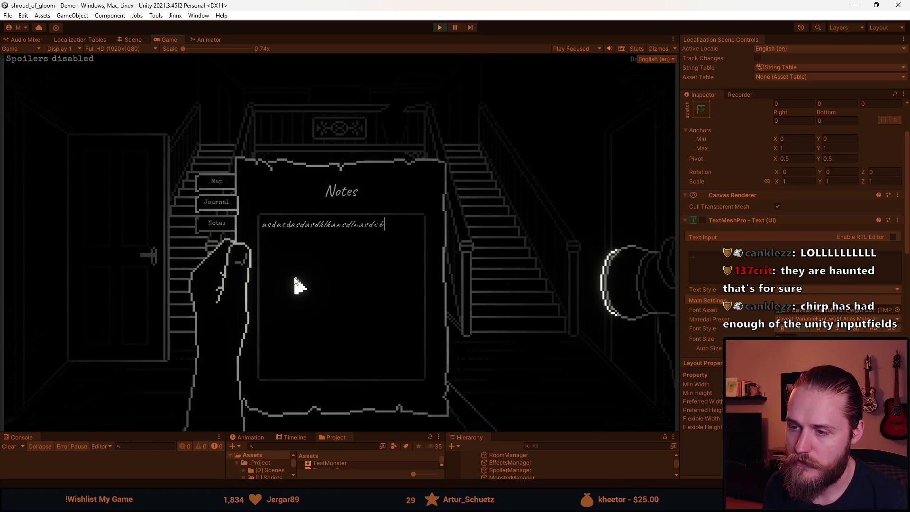
key("BackSpace")
key("BackSpace")
type("asldblajsd")
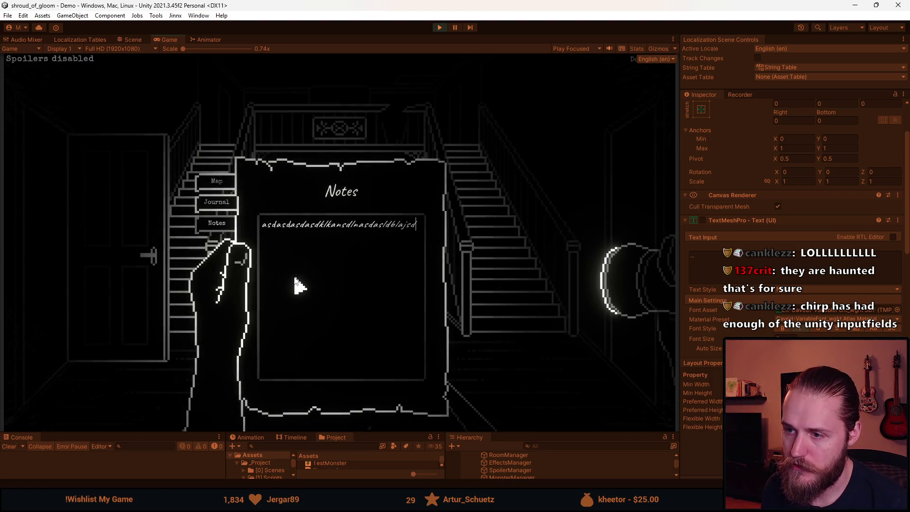
type("<co")
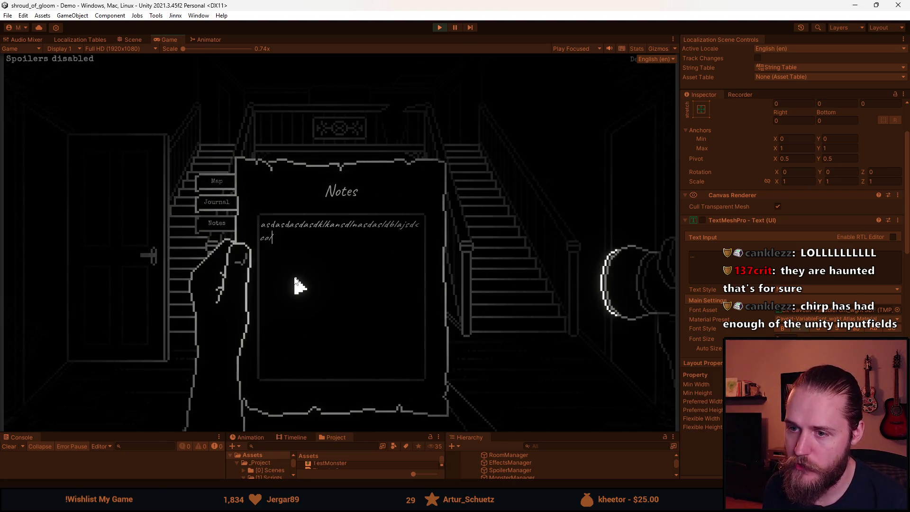
type("lor=red>ajbsdljabsdljba")
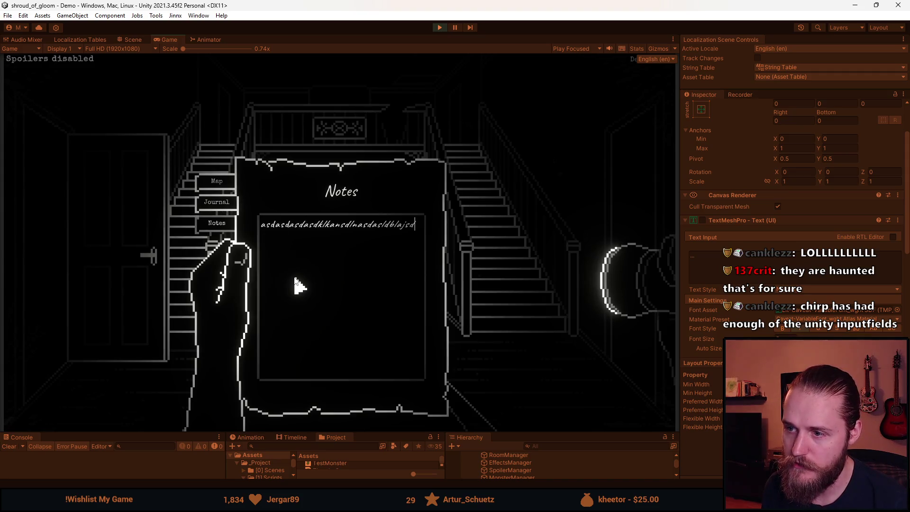
type("sldjblasbdlkaasldnlaksd")
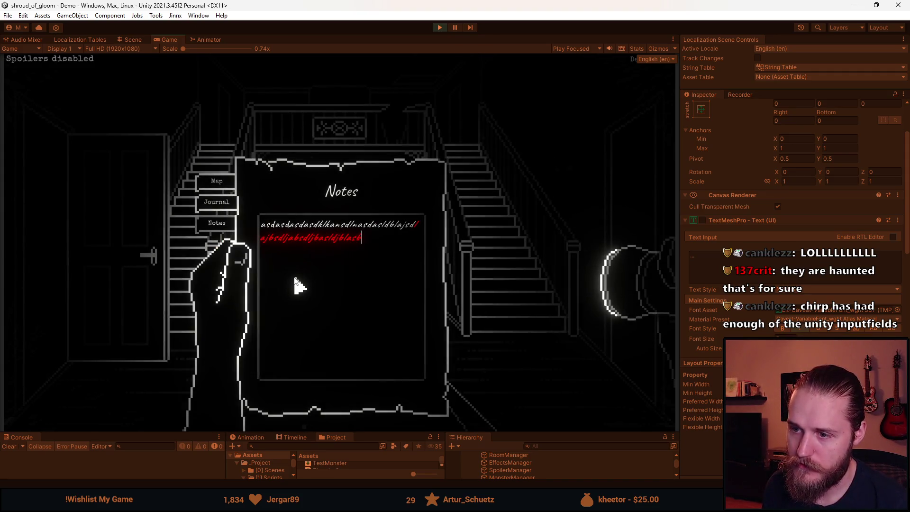
type("aksd")
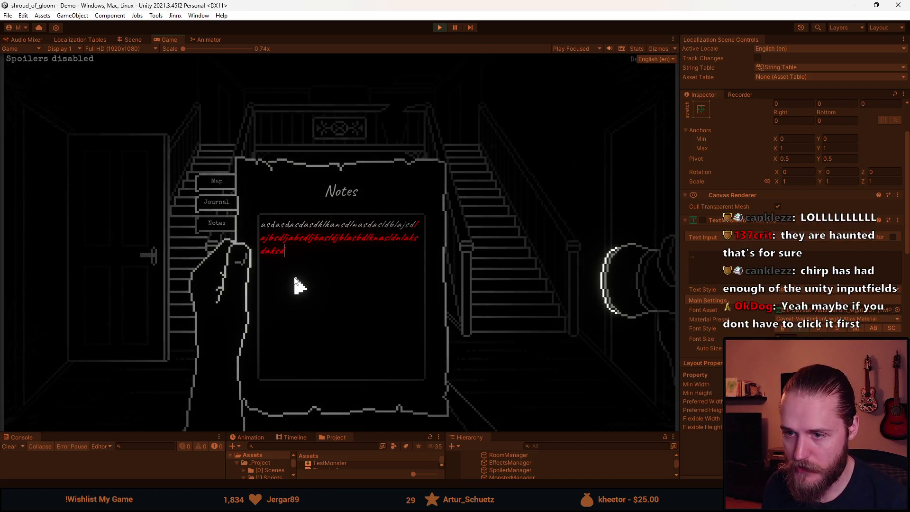
type("laksndlknasldknalksndlkansldnalsndcolor>")
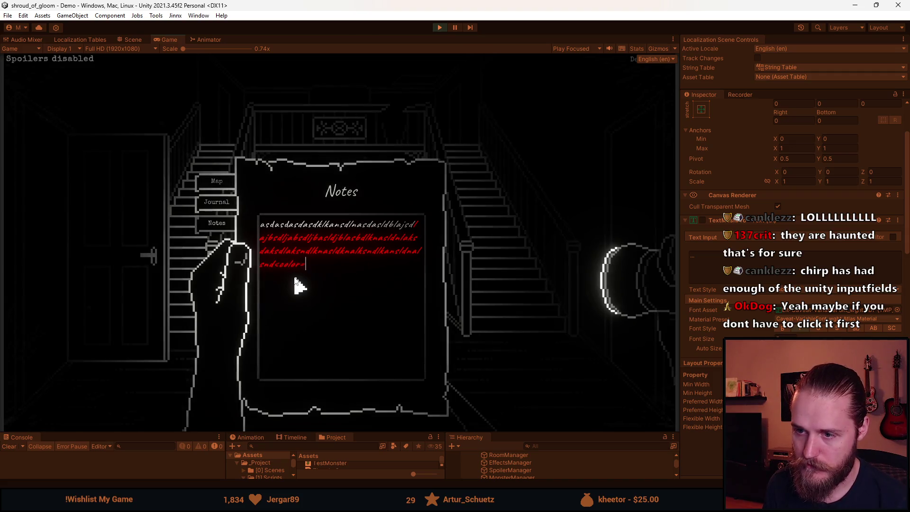
type("=yelo")
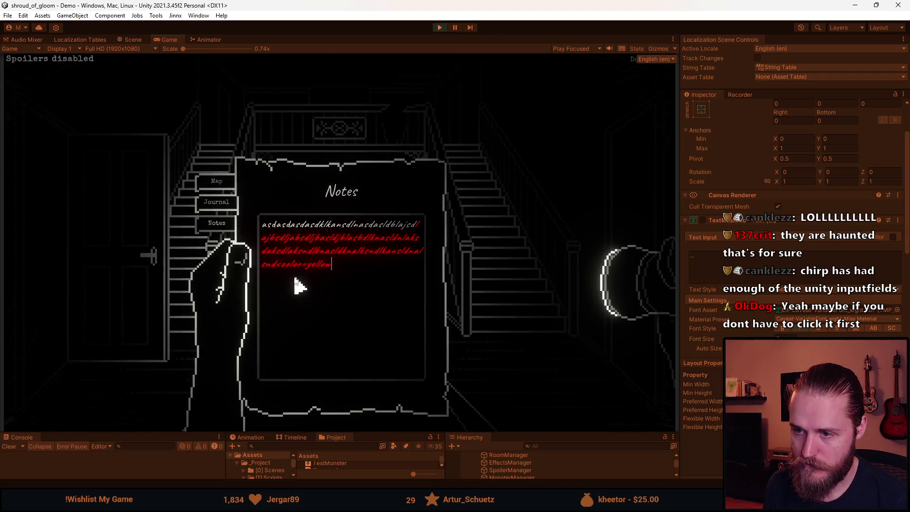
type("w>laksndlkansdlnaskdnlasndlnaslkdl")
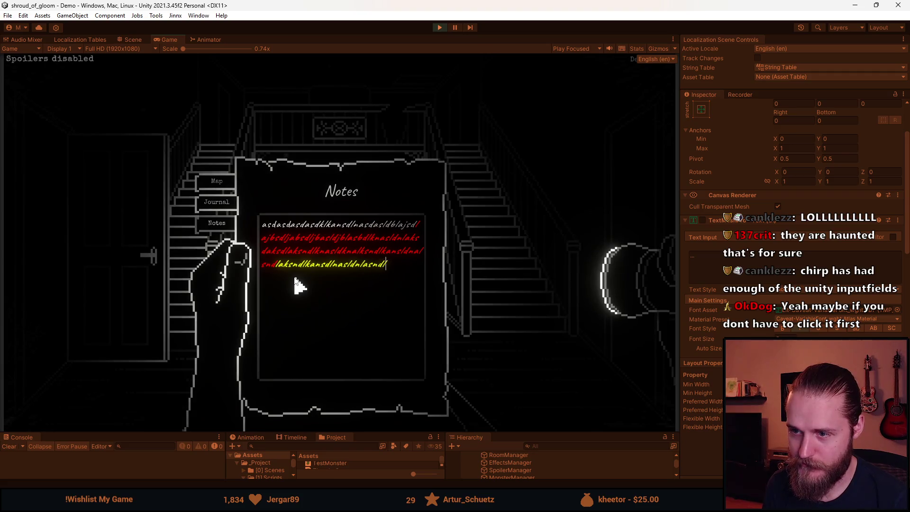
left_click(489, 353)
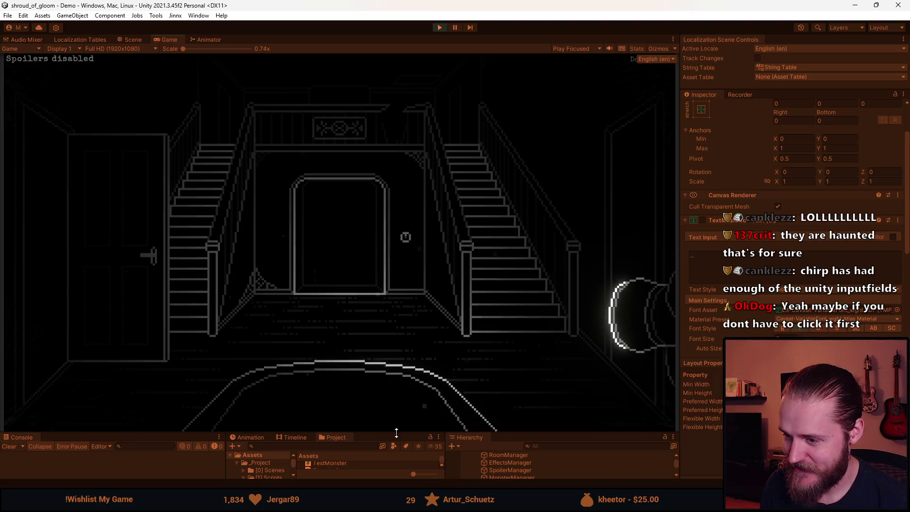
Enlarge the bottom panel, exit Play mode, and scroll to view the empty Notes page layout
left_click_drag(406, 432, 406, 230)
scroll(715, 303, "down", 5)
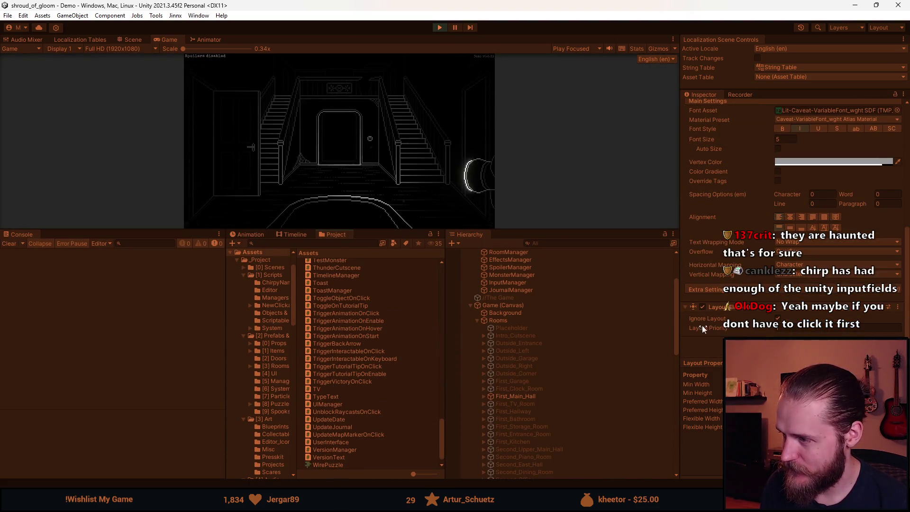
left_click(437, 28)
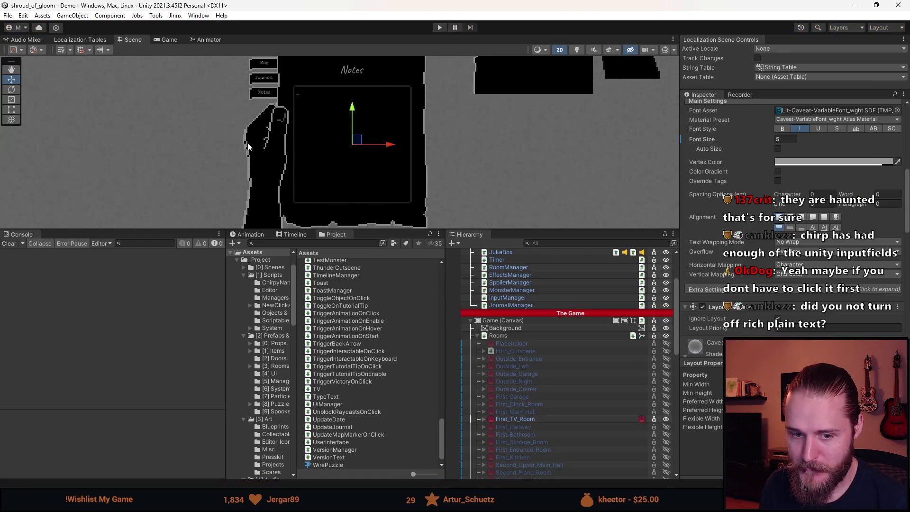
scroll(346, 143, "up", 1)
scroll(345, 143, "up", 1)
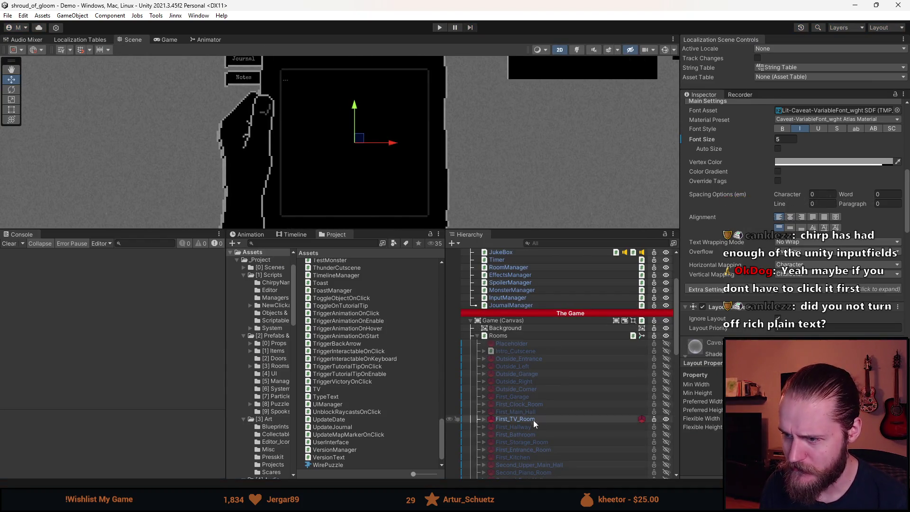
scroll(516, 376, "down", 5)
scroll(517, 379, "down", 3)
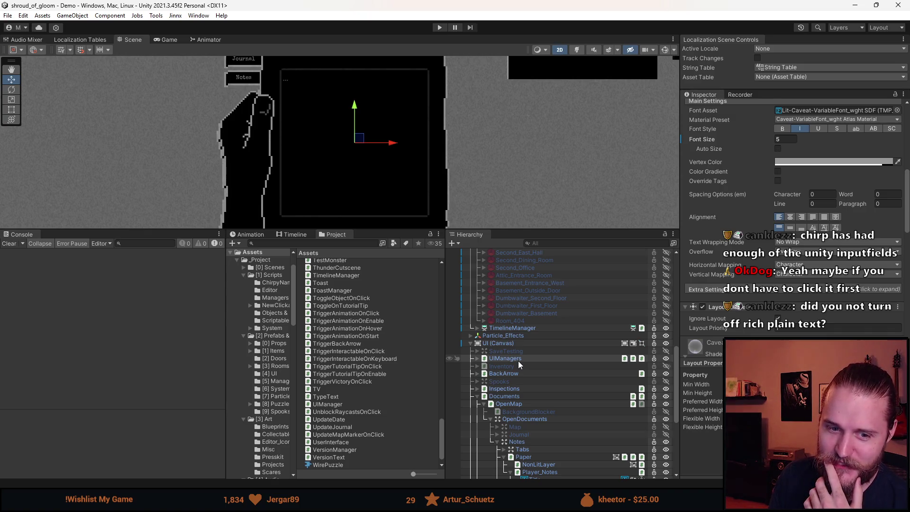
Scroll the Hierarchy down and select the Notes page's InputField (TMP) object
scroll(540, 353, "down", 9)
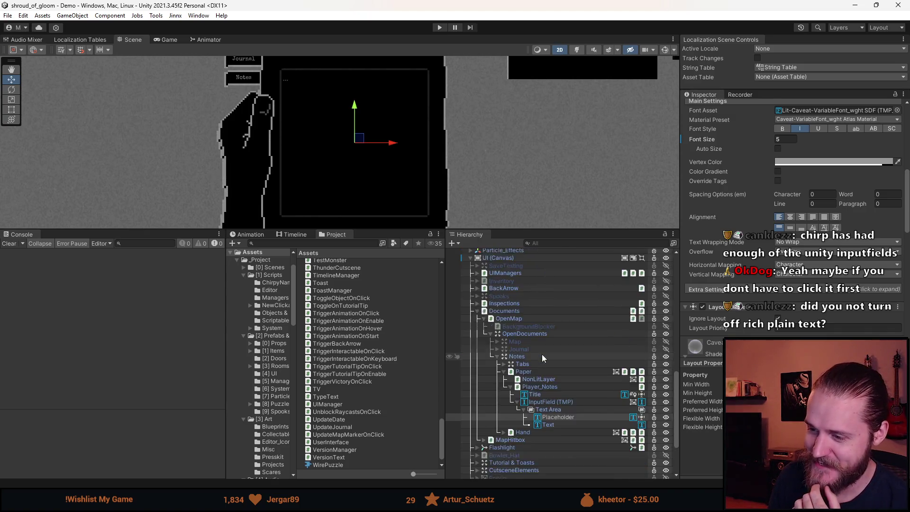
scroll(543, 357, "down", 3)
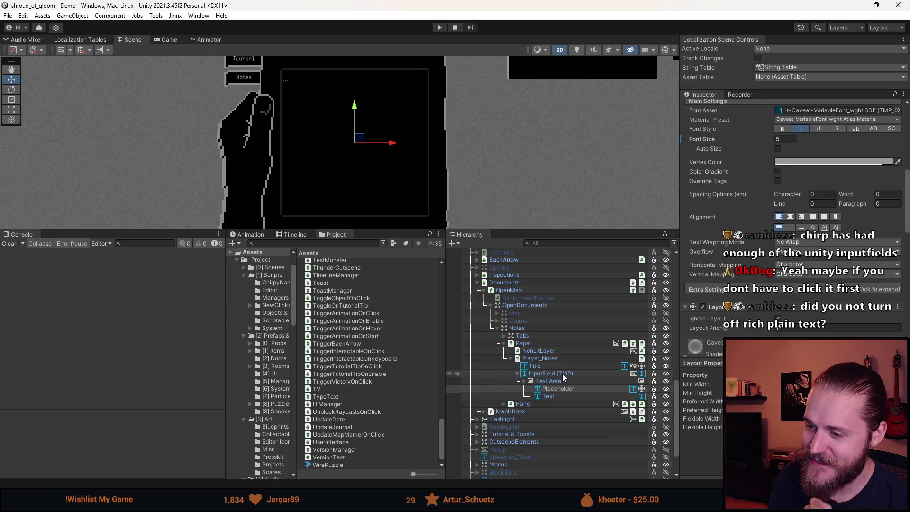
left_click(563, 374)
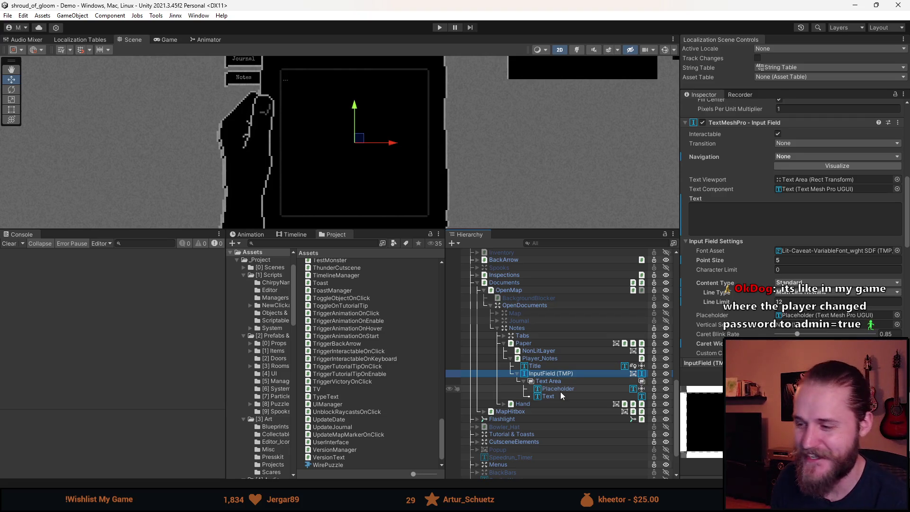
Disable Rich Text on the InputField (TMP)'s Text child, then enter Play mode
scroll(733, 290, "down", 2)
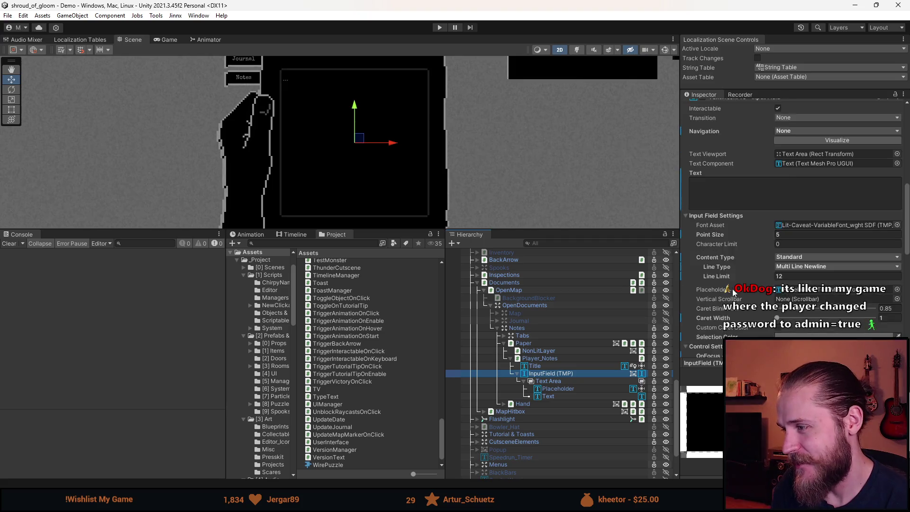
scroll(733, 290, "down", 4)
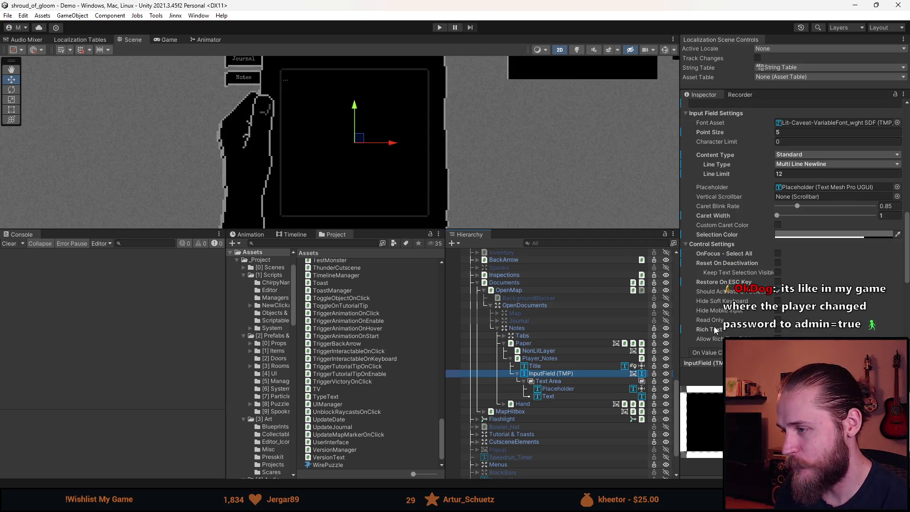
scroll(708, 335, "down", 2)
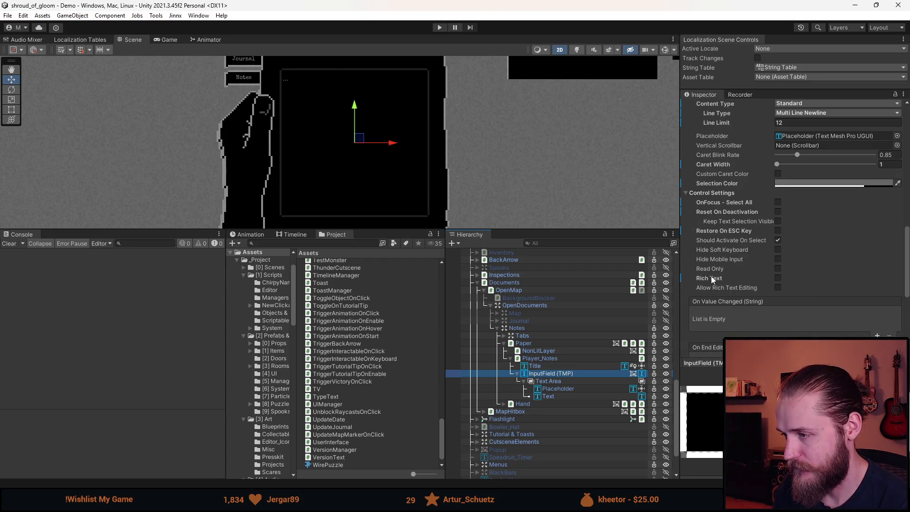
left_click(582, 396)
scroll(732, 303, "up", 10)
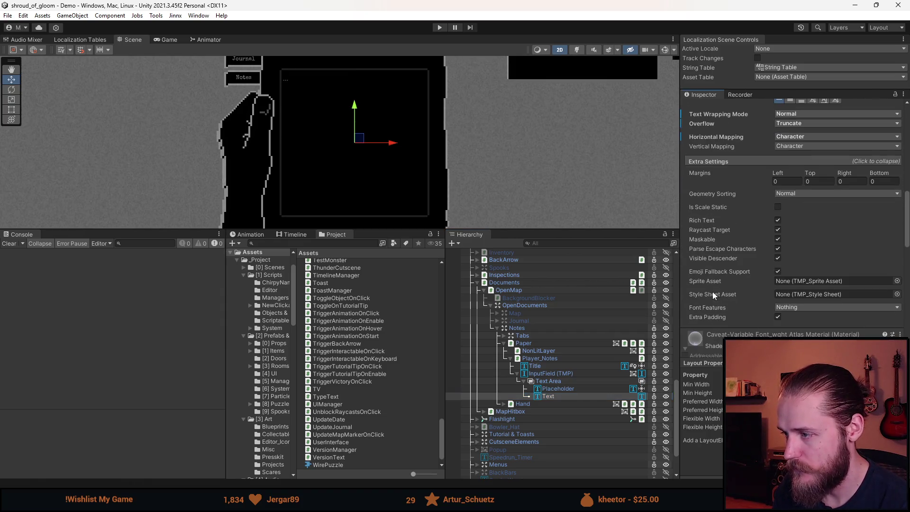
left_click(778, 221)
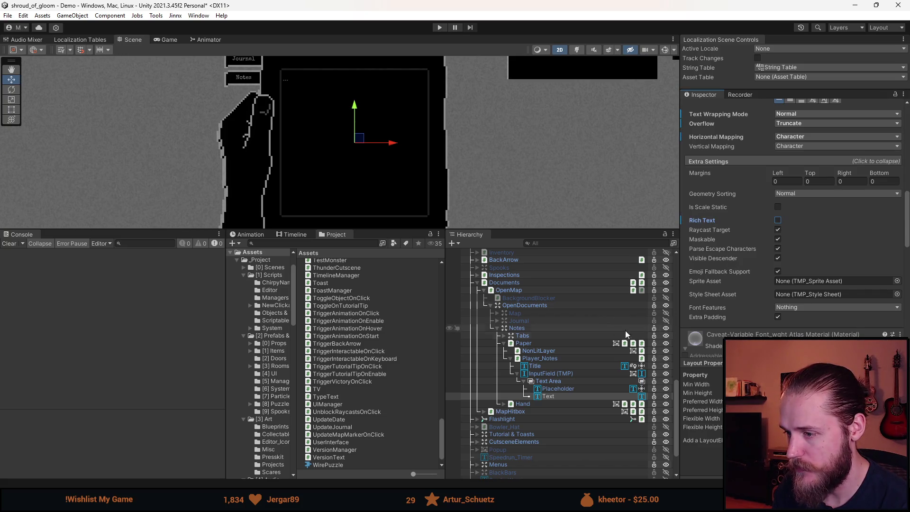
left_click(439, 27)
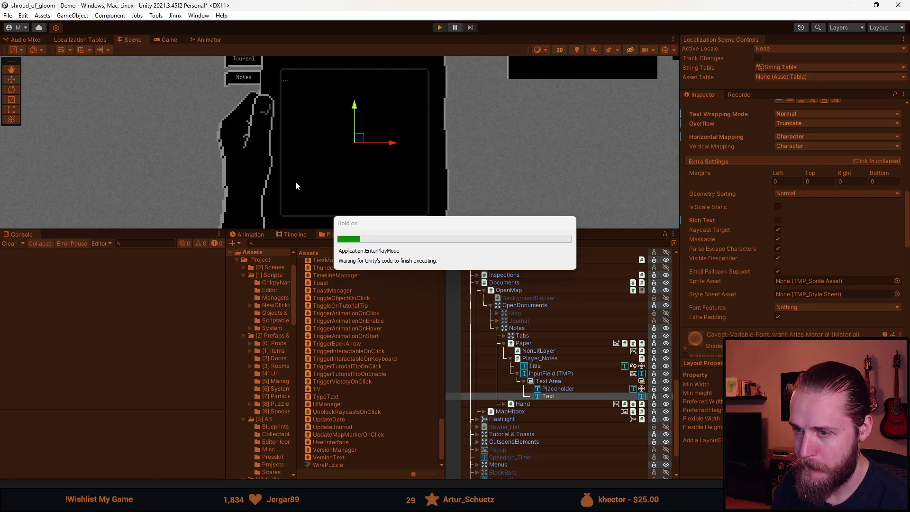
Enlarge the Game view, reopen the Notes page, and type gibberish with <color=red>, <b> and <size=50%> tags
left_click_drag(381, 230, 380, 382)
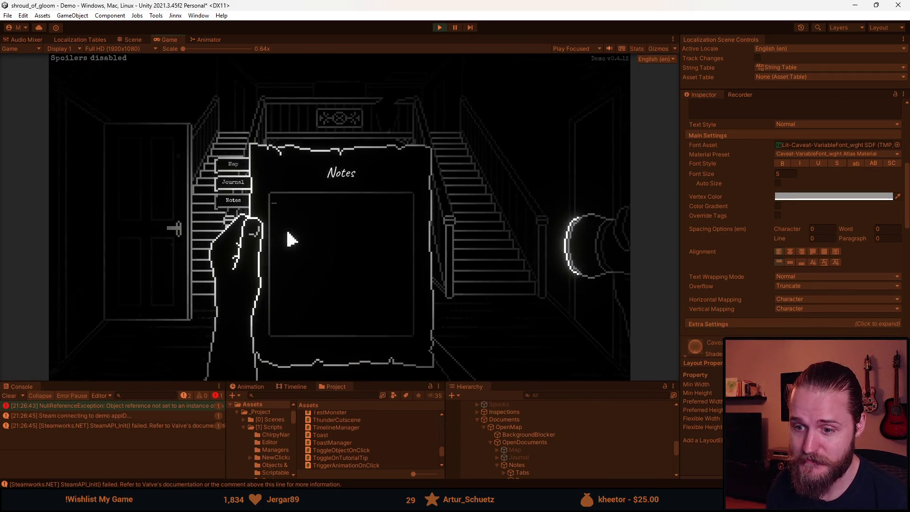
left_click(231, 165)
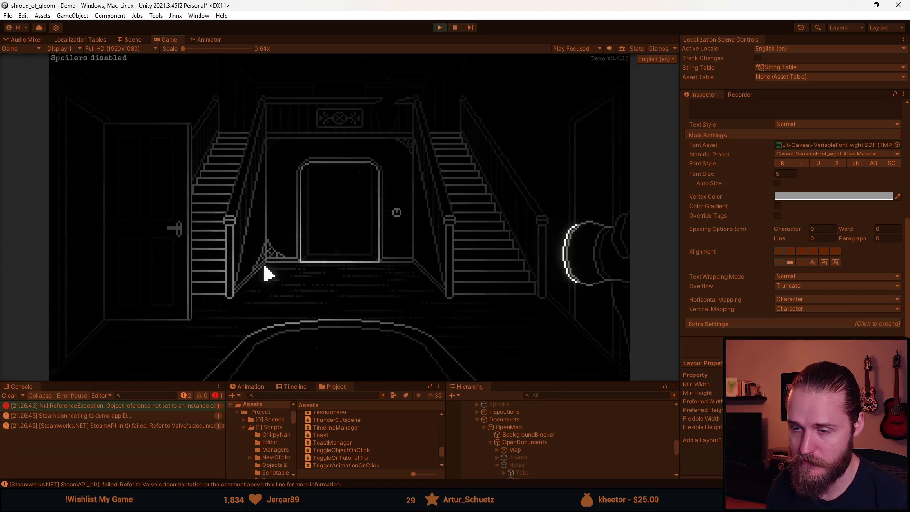
left_click(209, 211)
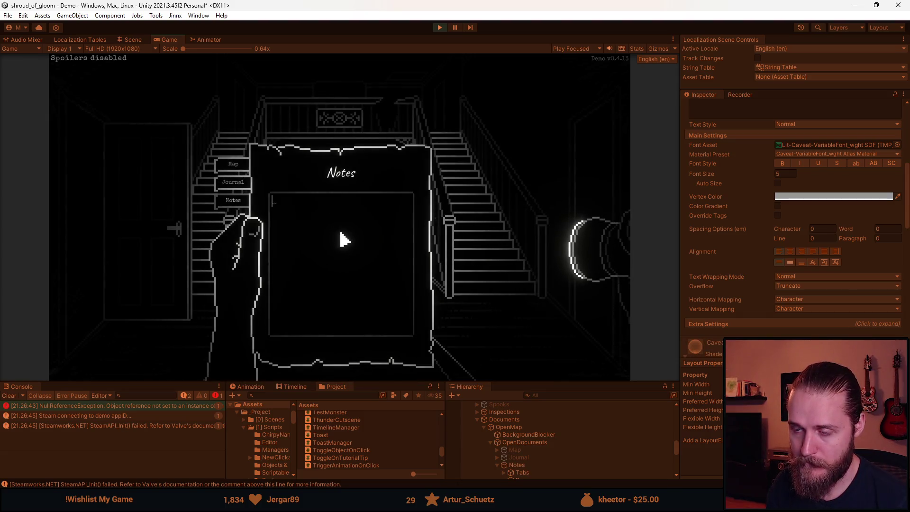
type("asdasdasd")
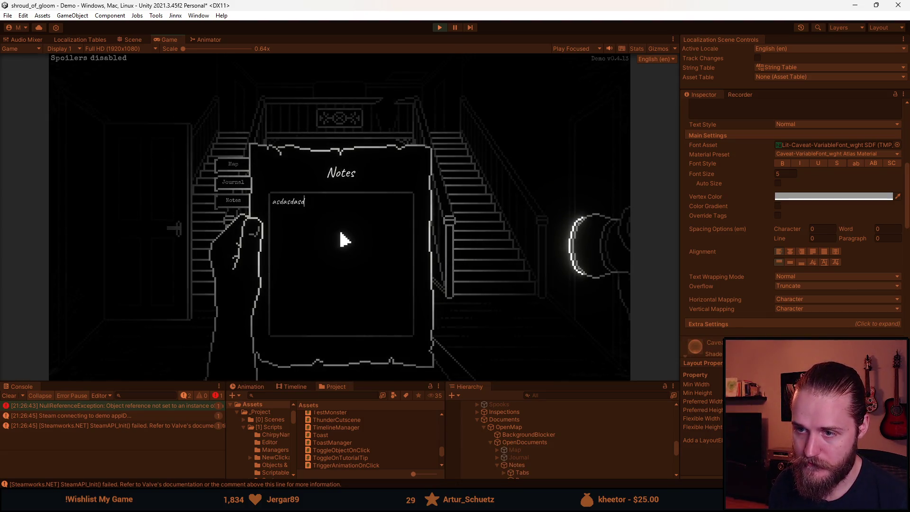
type("acolo")
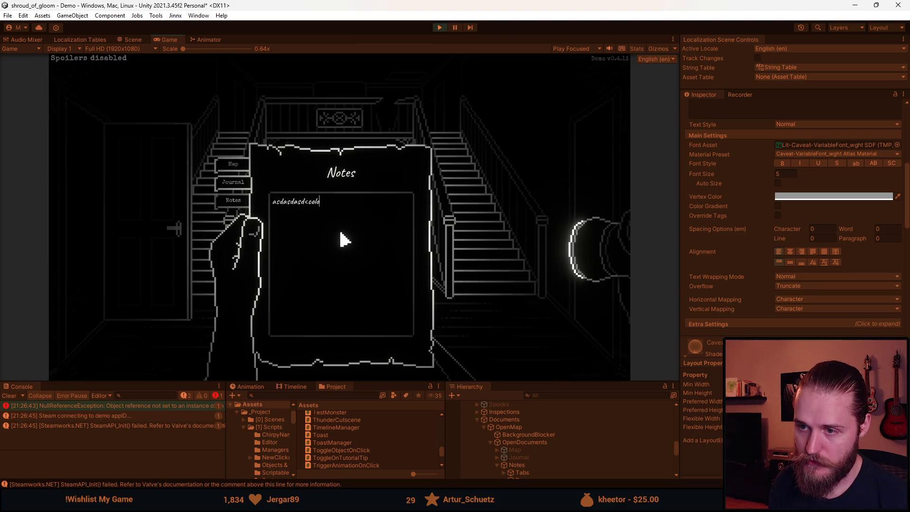
type("r")
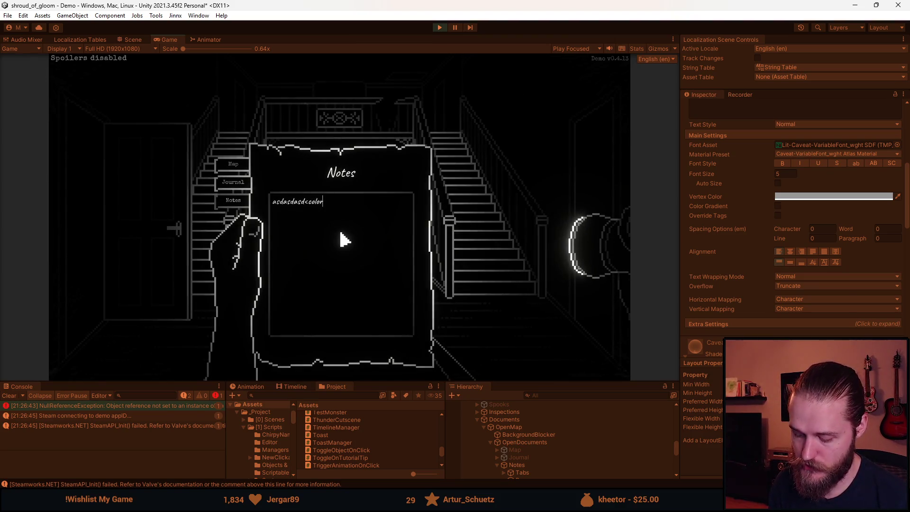
type("=red>alksnd")
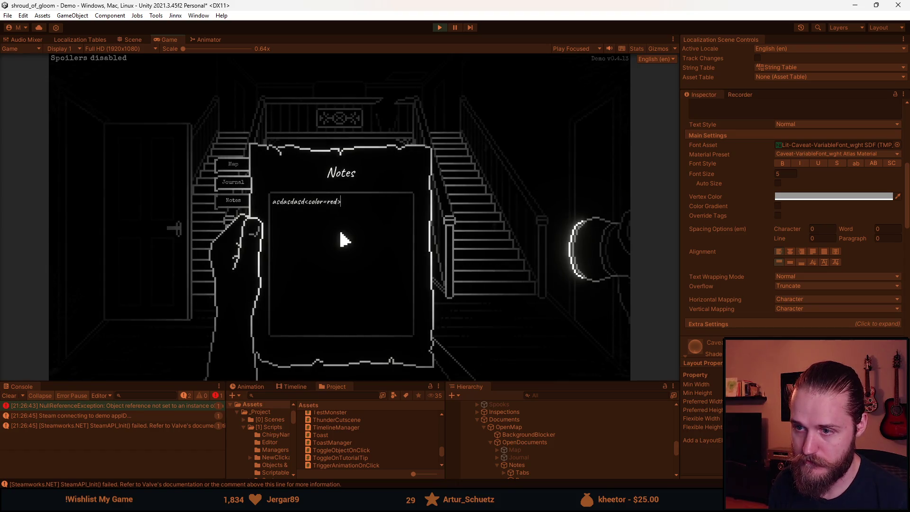
type("lkasndlkansld")
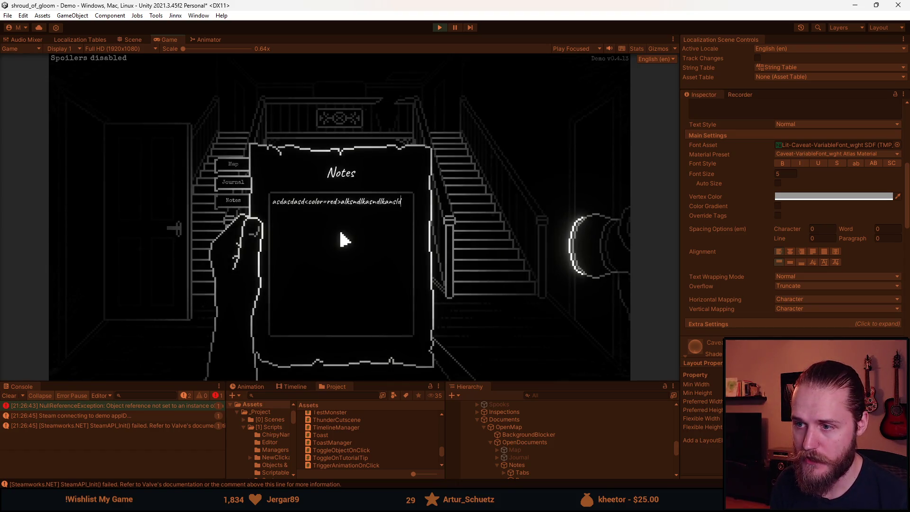
type("<b>alsdlkansdlk")
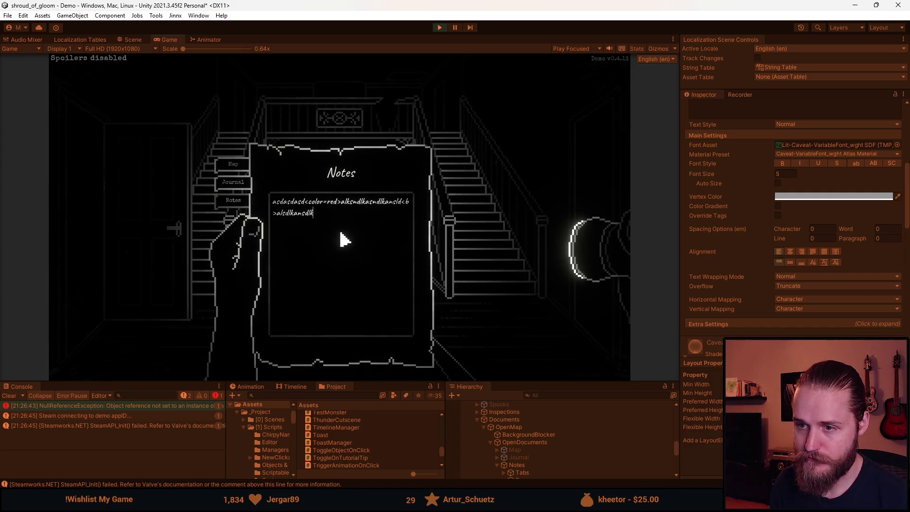
type("nalksd<size=50%")
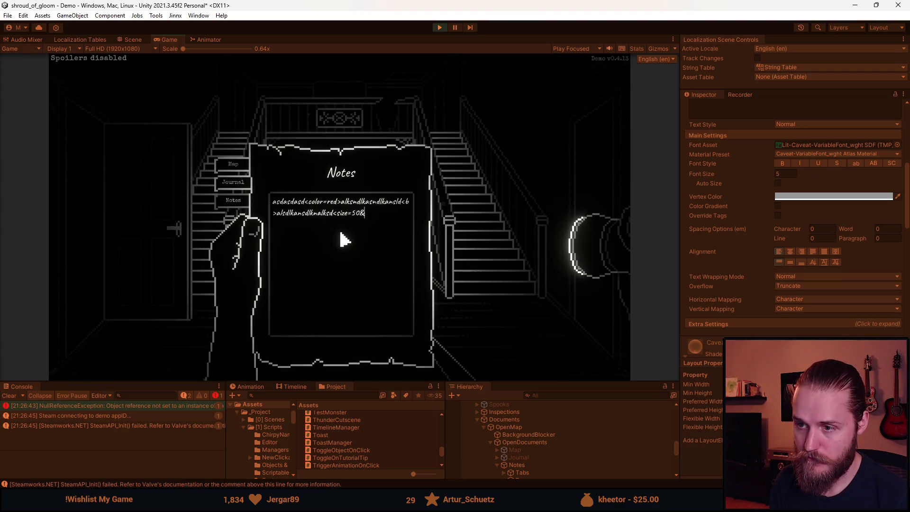
type(">als")
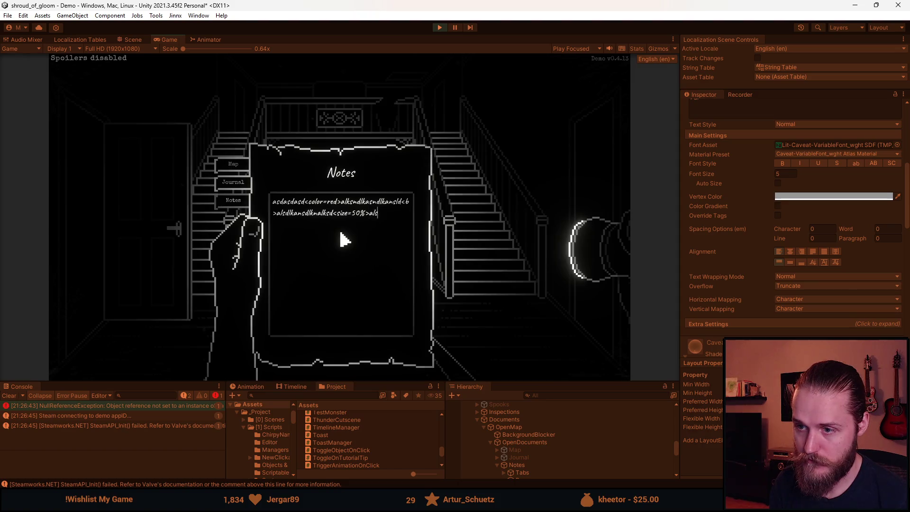
type("hdlkasndlknaslkdnalskndlaknsdlkn<")
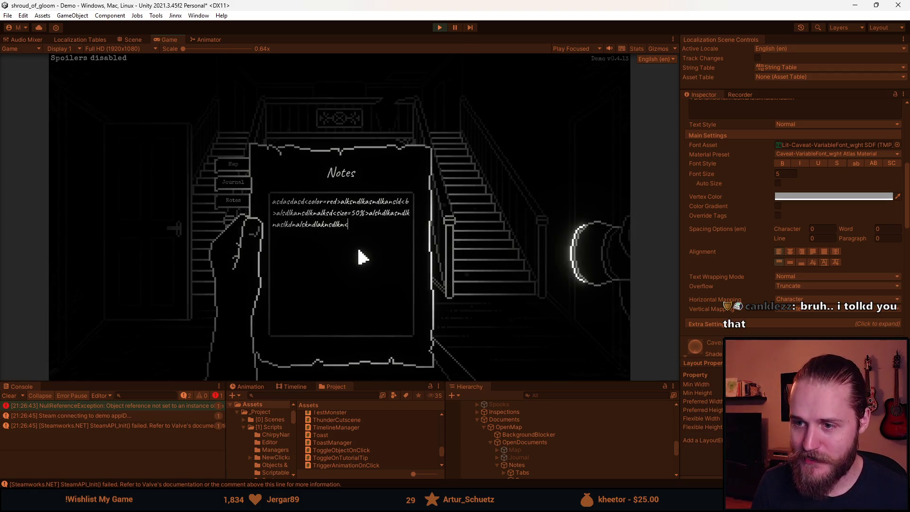
Add more '<b><color=red><i>' tagged gibberish, paste another copy, and trim the last line back
type("b")
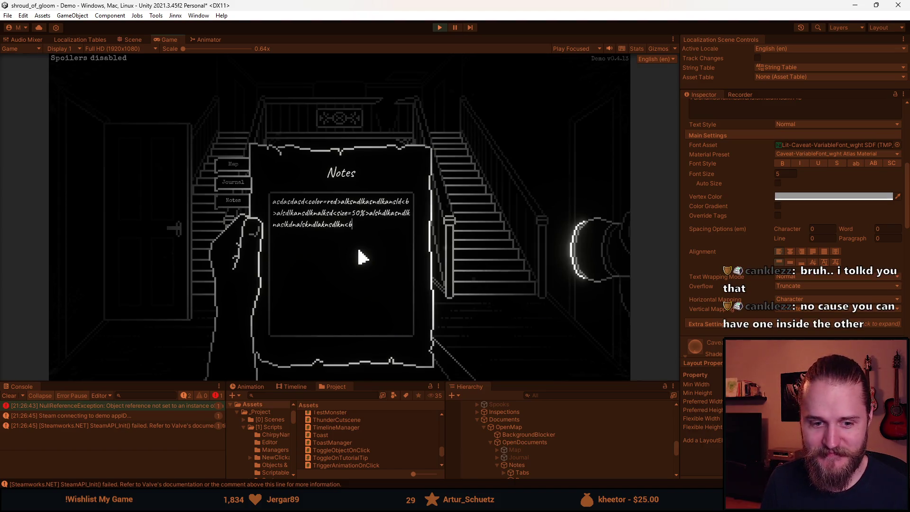
type(">")
type("<b><c")
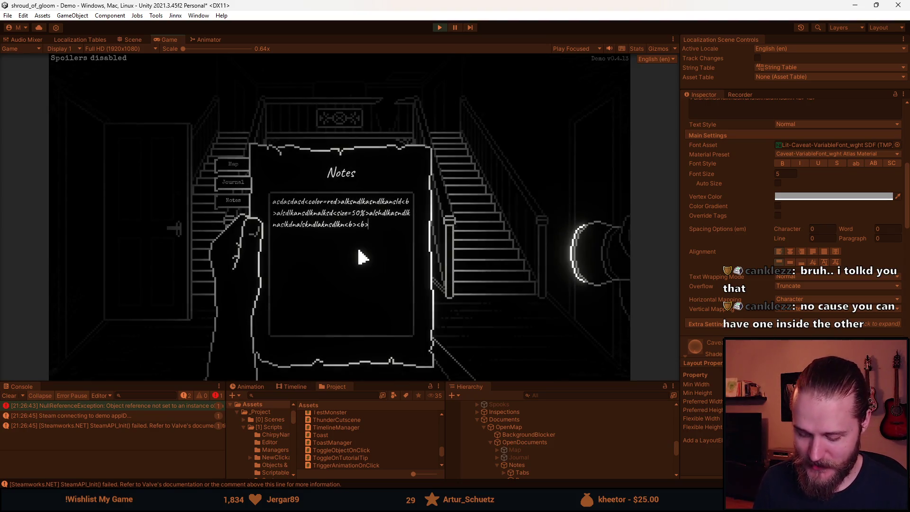
type("olor=red>")
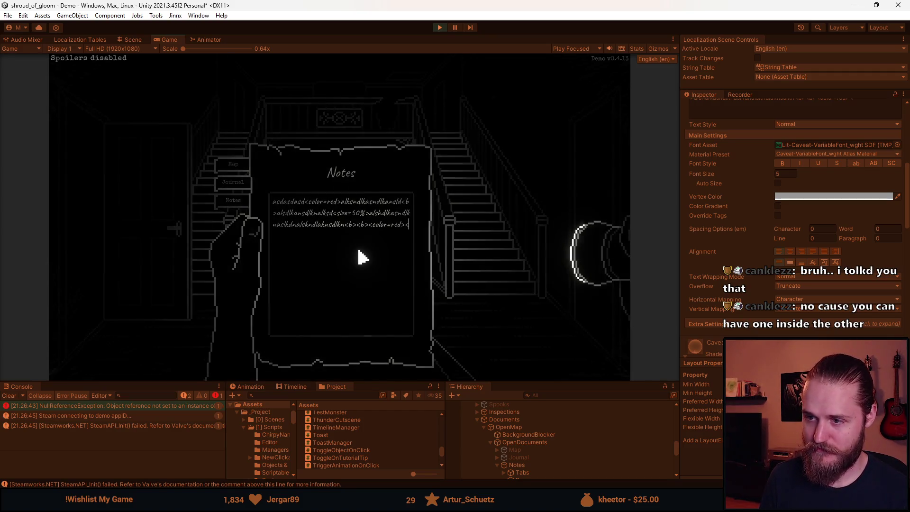
type("<i>alsndlkansldkn")
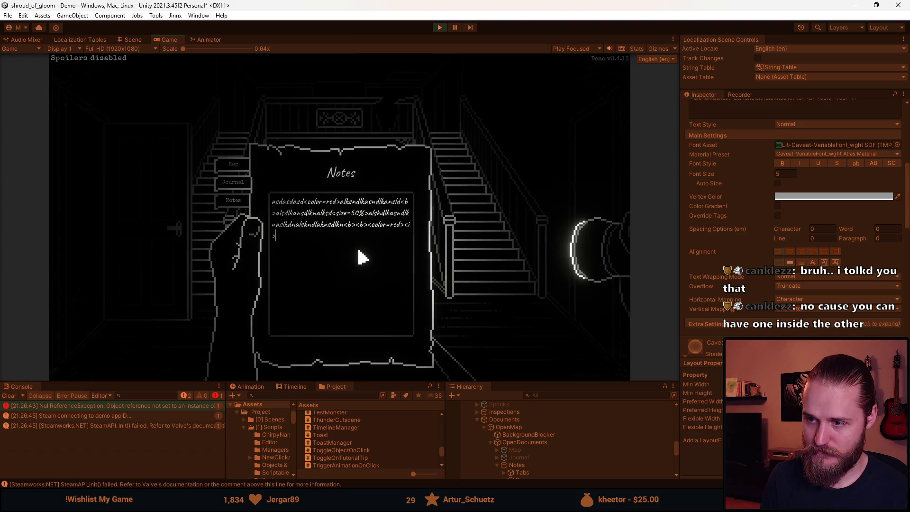
type("alnsdlkasdlknaslkdnlaksndl")
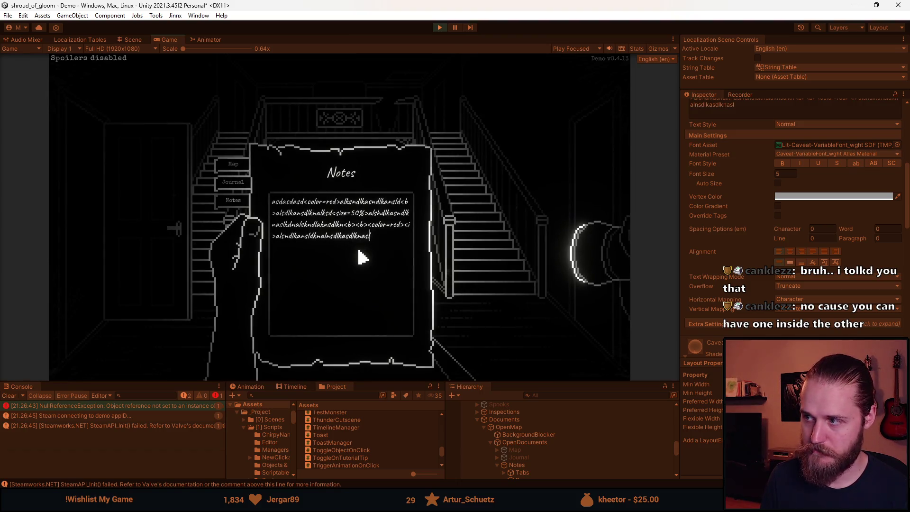
key("ctrl+v")
key("ctrl+v")
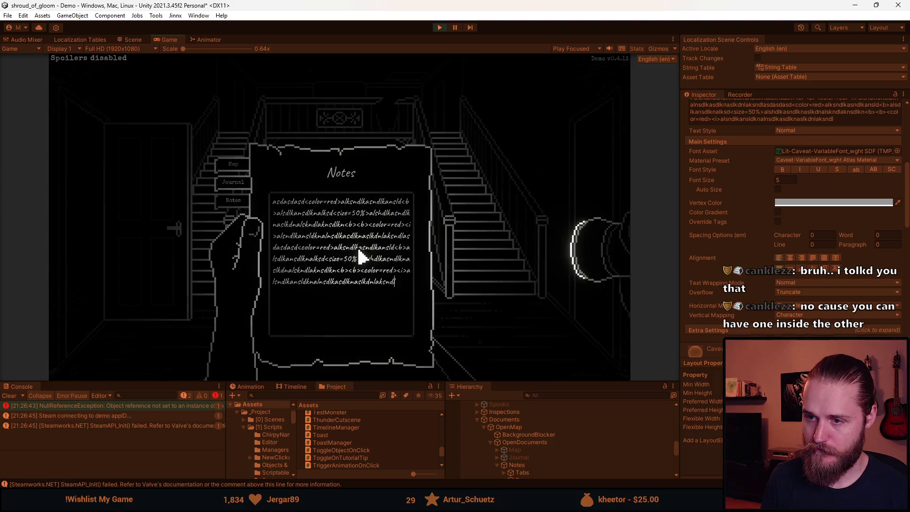
type("asndlkansldknal")
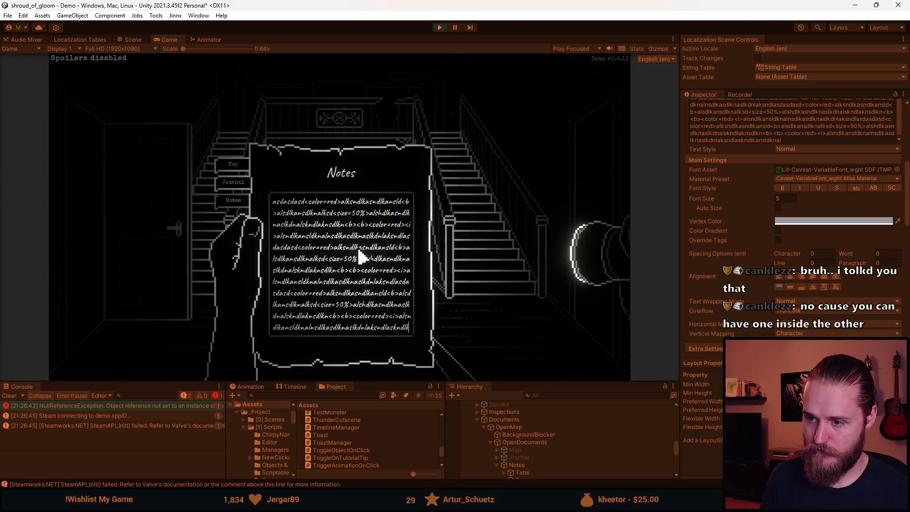
key("BackSpace")
key("BackSpace")
key("BackSpace")
type("ansldkansldn")
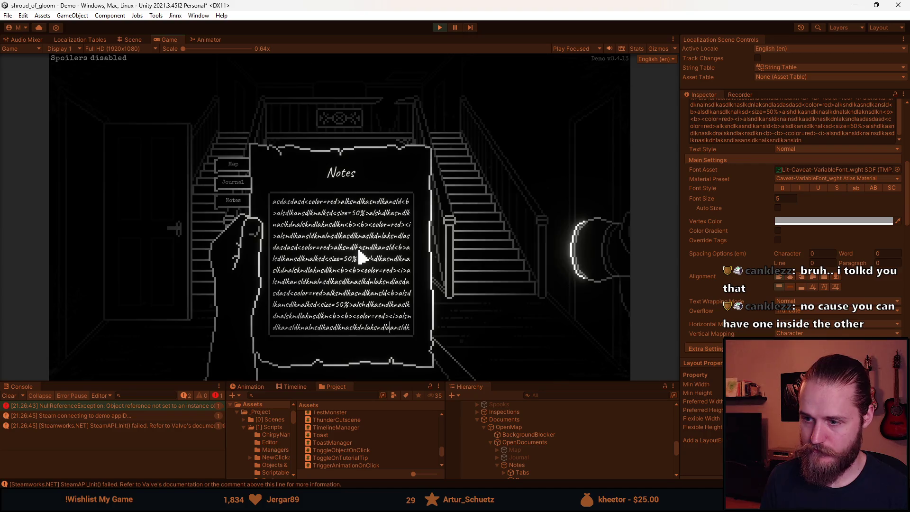
key("BackSpace")
key("BackSpace")
key("BackSpace")
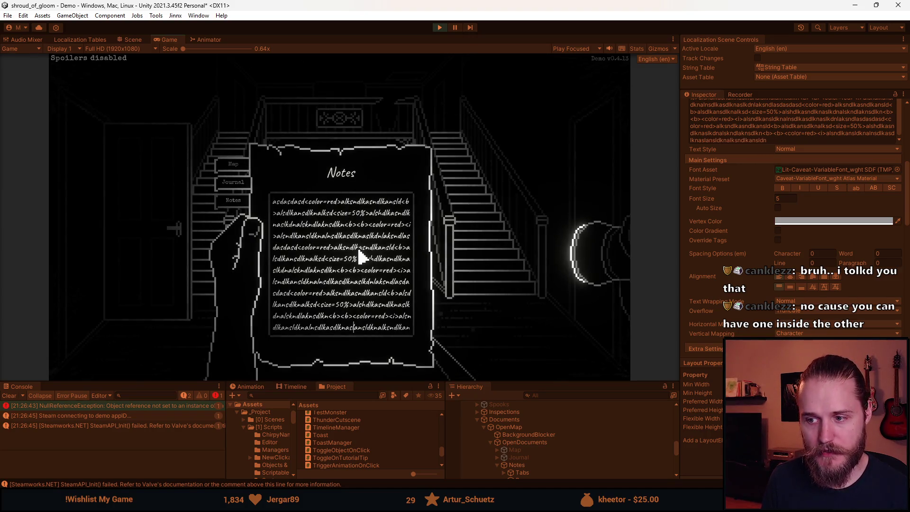
key("BackSpace")
key("BackSpace")
key("BackSpace")
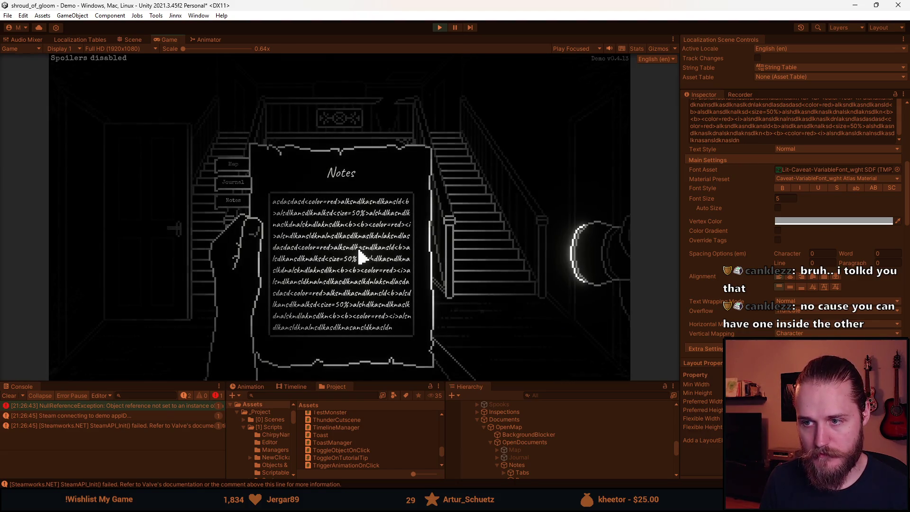
type("alskdnlkansdlknaslkdnlaksndlkansldknlak")
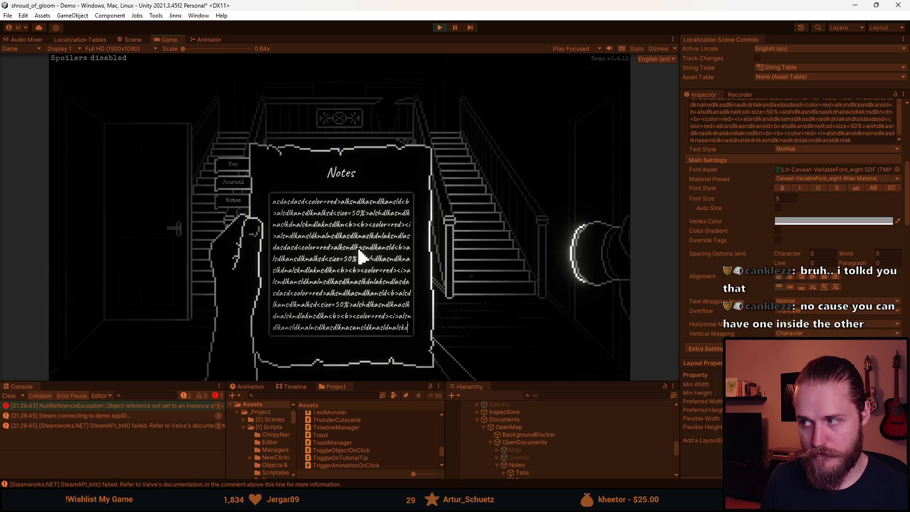
type("sndlnasldnlaksndlknasdlknalsndlkansd")
type("klasd")
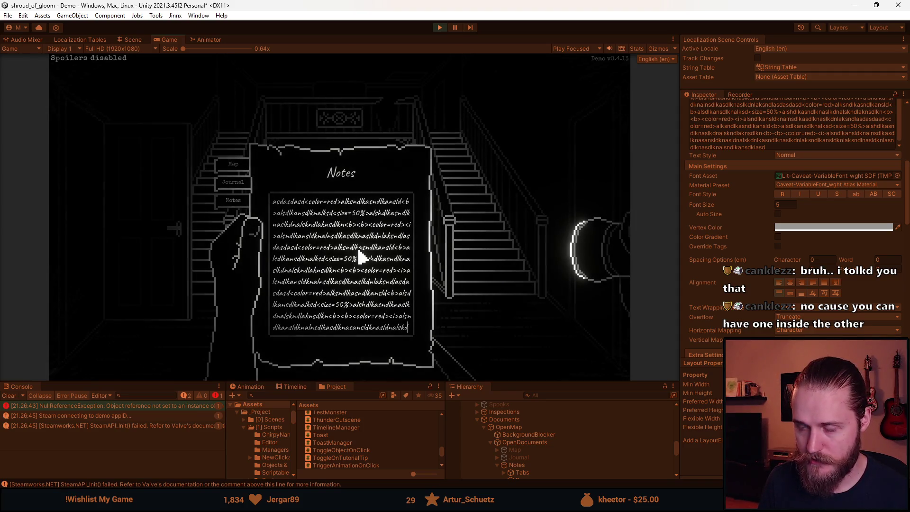
key("BackSpace")
key("BackSpace")
key("BackSpace")
key("BackSpace")
key("BackSpace")
key("BackSpace")
key("BackSpace")
key("BackSpace")
key("BackSpace")
key("BackSpace")
key("BackSpace")
key("BackSpace")
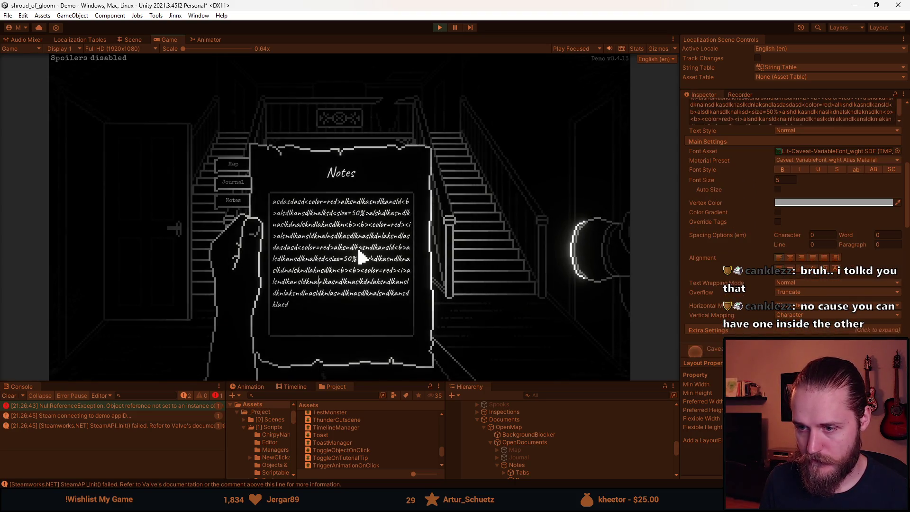
Add two more gibberish lines, then test removing empty and trailing lines with Shift+Home and Backspace
type("aöskdnlkaönsdlnalskdnlkansdlknalsndalksndlkansdlknalsd")
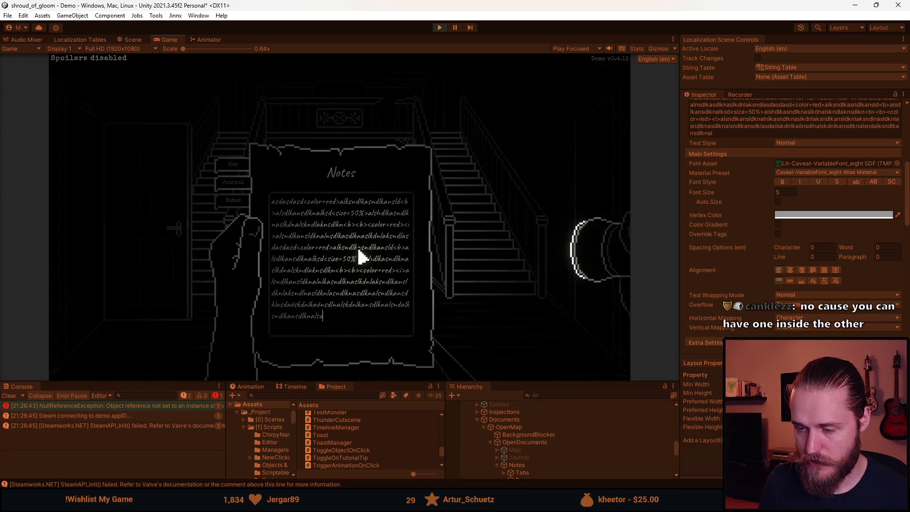
key("Return")
type("laknsdlknalskndlaksndlnasld")
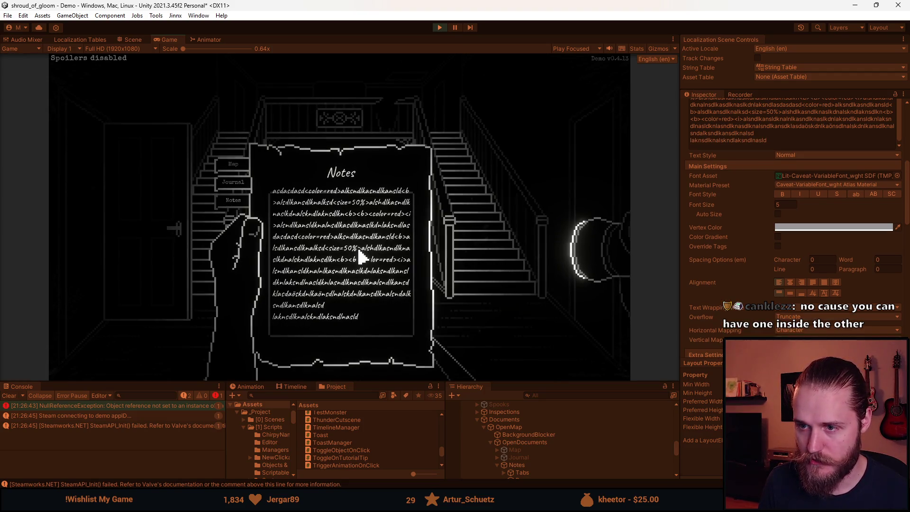
key("Return")
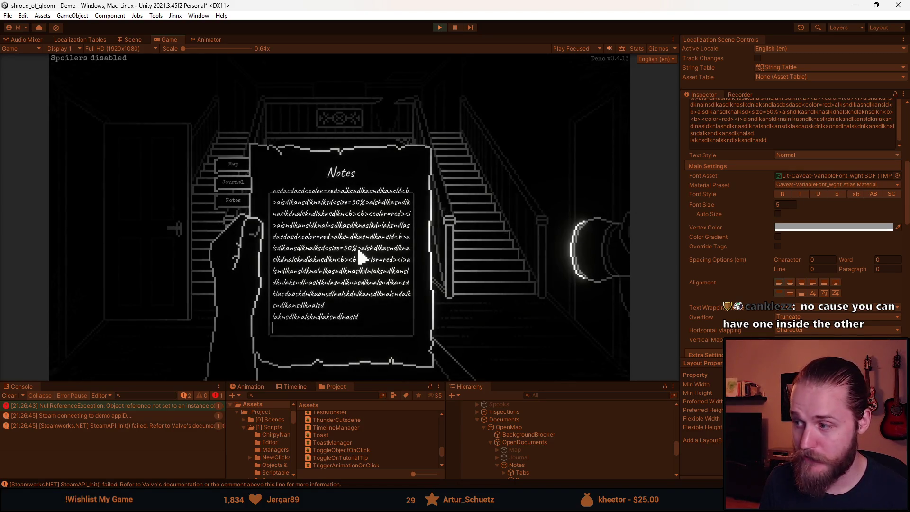
key("BackSpace")
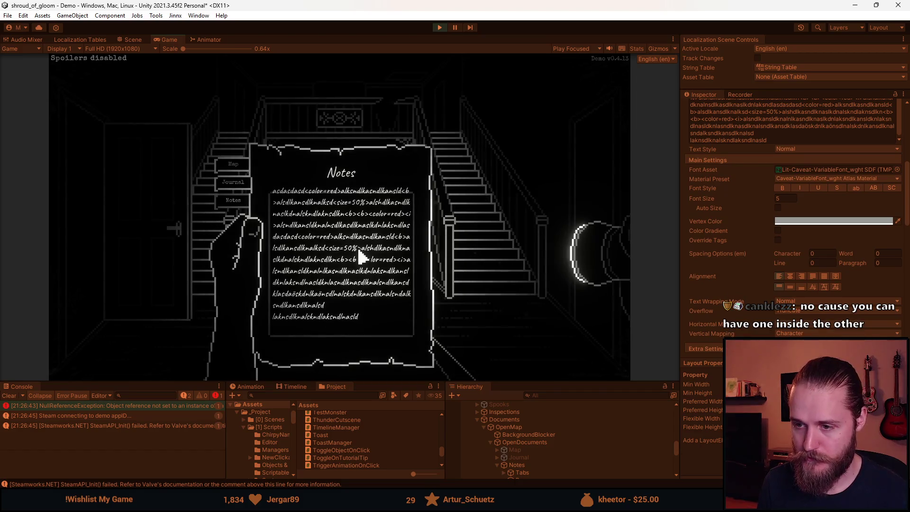
key("shift+Home")
key("BackSpace")
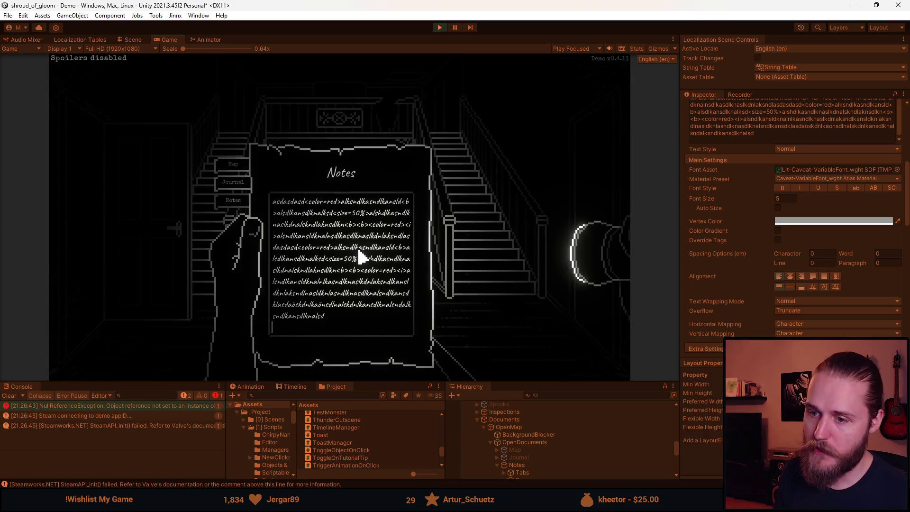
type("kjasdkj")
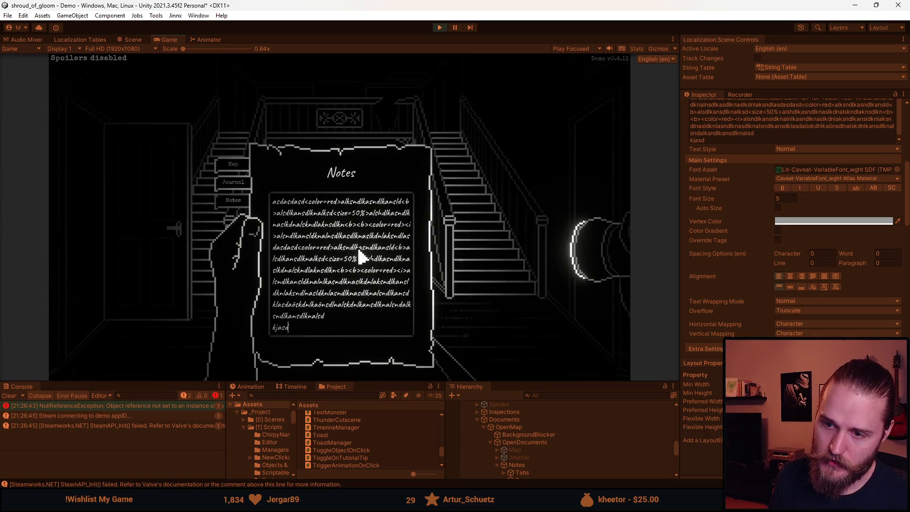
key("BackSpace")
key("BackSpace")
key("BackSpace")
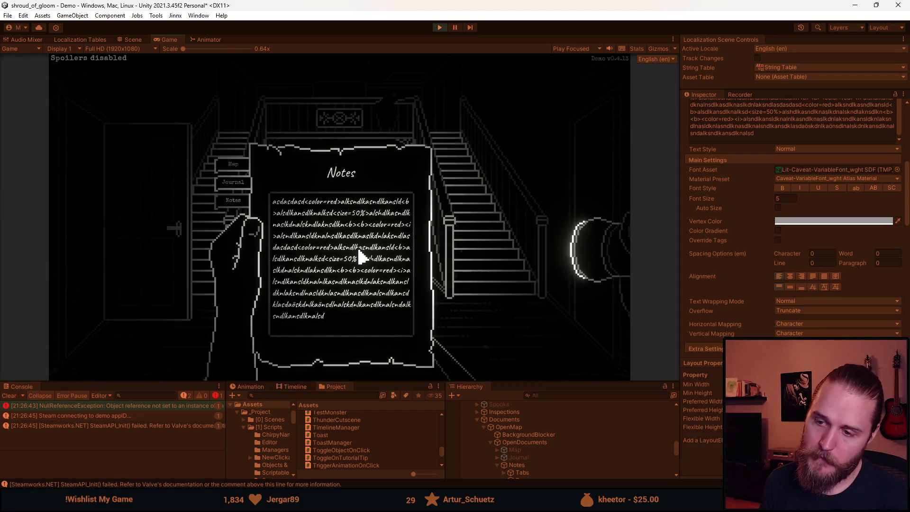
Type 'asdasd' and test an extra line, then clear all Notes text and type 'a'
type("asdasd")
key("Return")
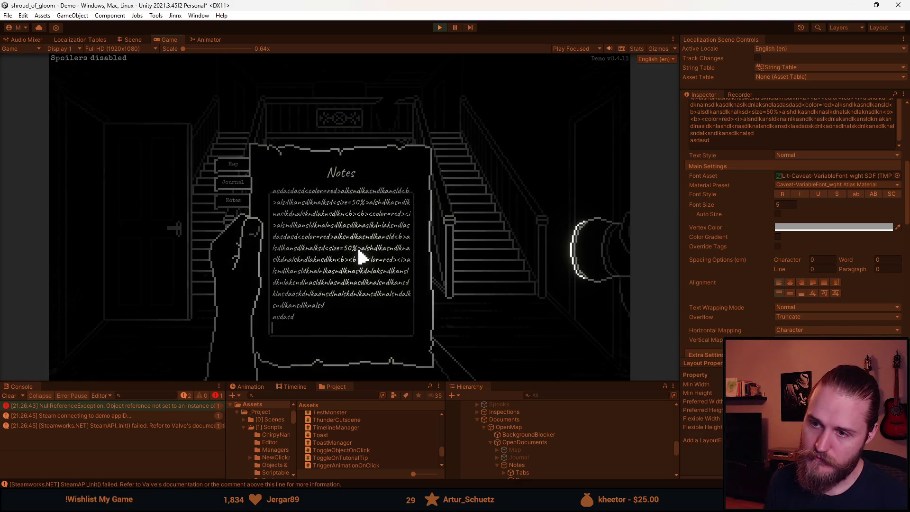
key("BackSpace")
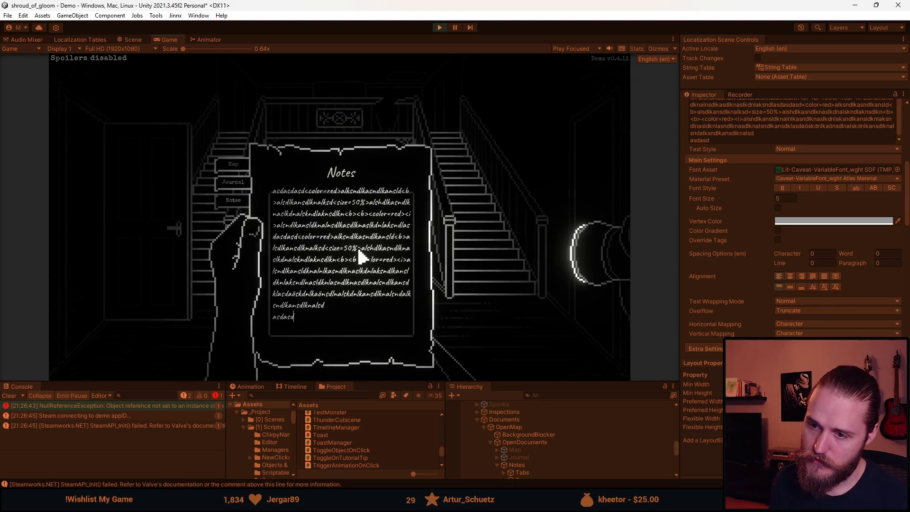
key("Return")
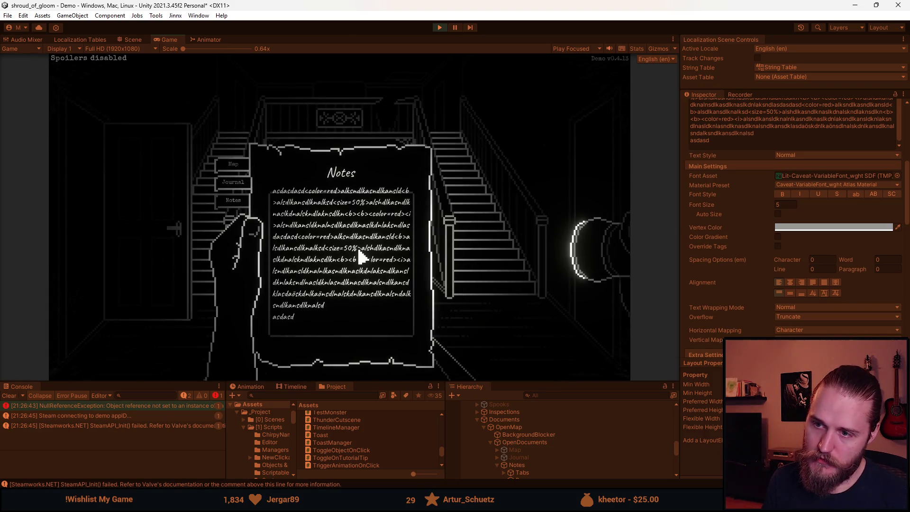
key("ctrl+a")
key("BackSpace")
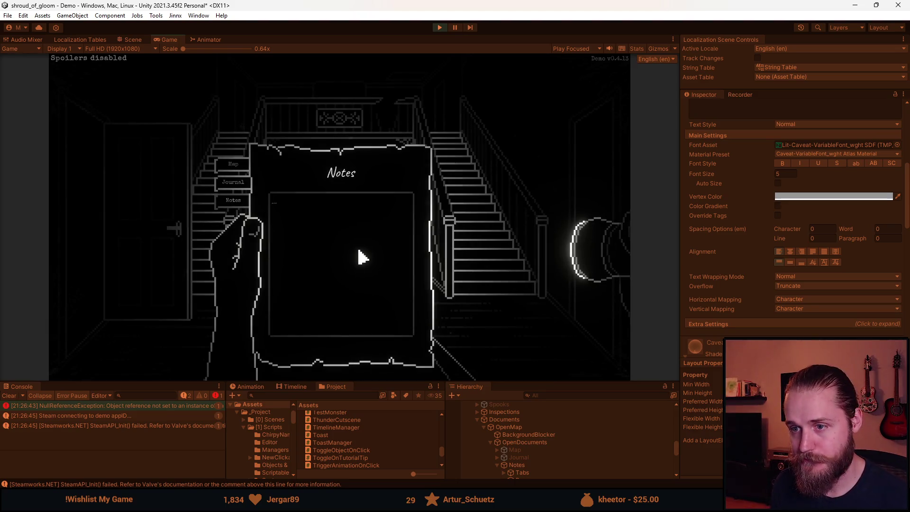
type("a")
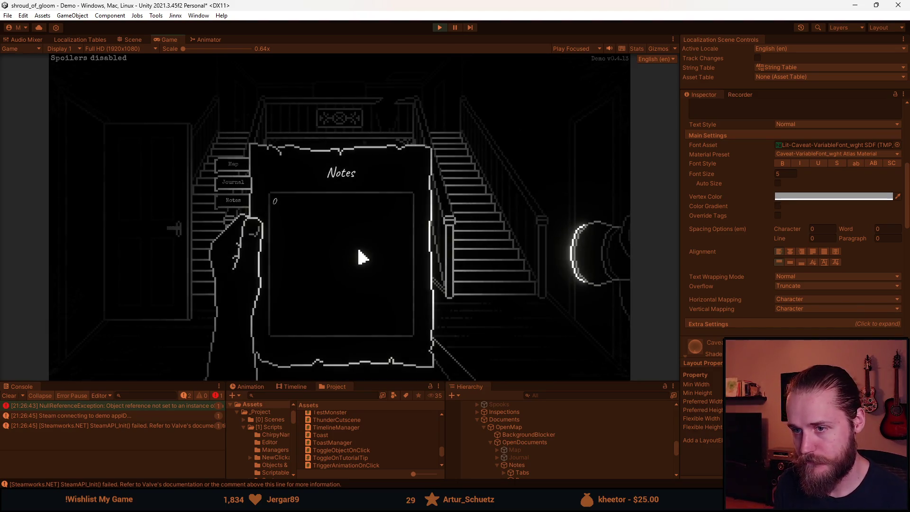
Replace the 'a' with 'ddd…' and 'ajaja…' gibberish lines plus new lines, then close the Notes
key("BackSpace")
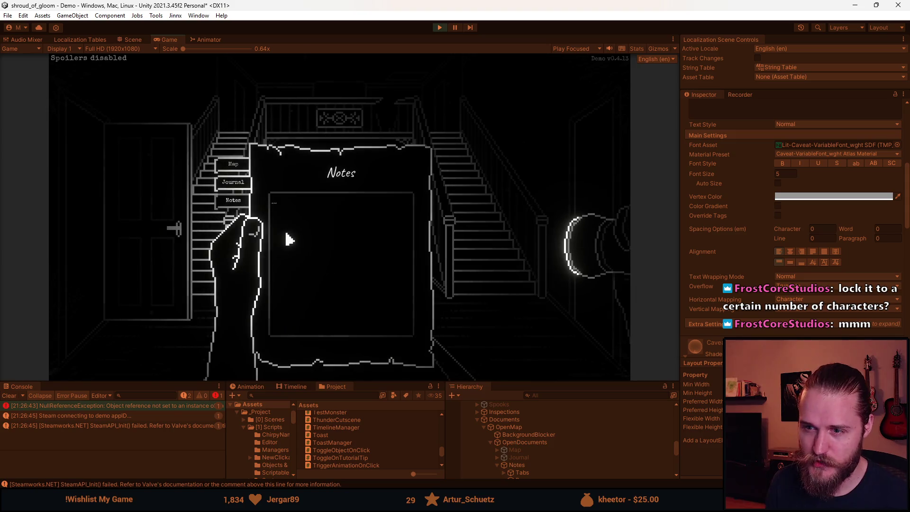
type("ddddddddddddddddddddddddd")
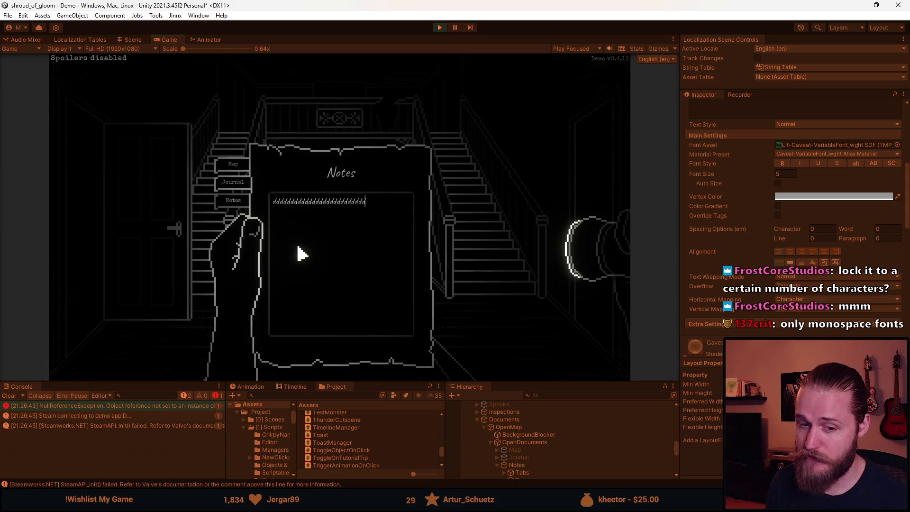
type("ddaaa")
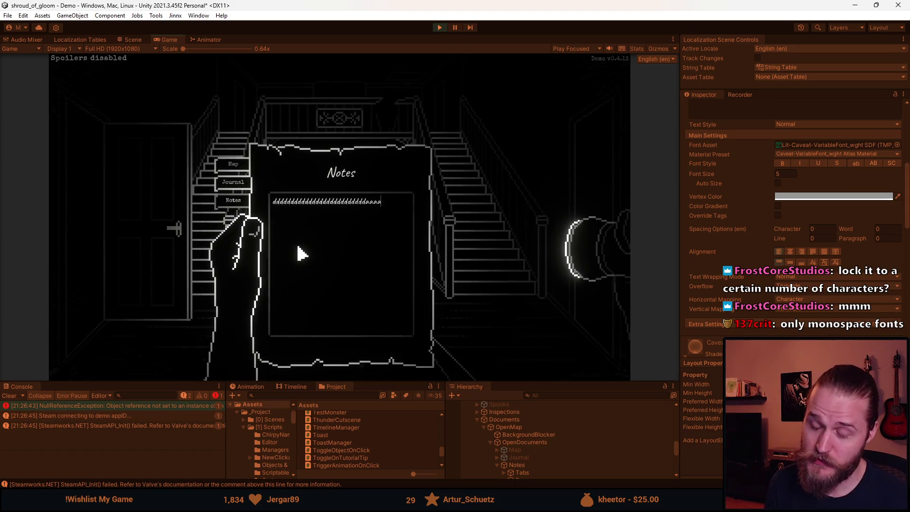
type("jajajajajajajajajasdhjashdjhasjhdjahsdjhajshdjahsjdhajshdjahsjdhasd")
key("Return")
key("Return")
key("Return")
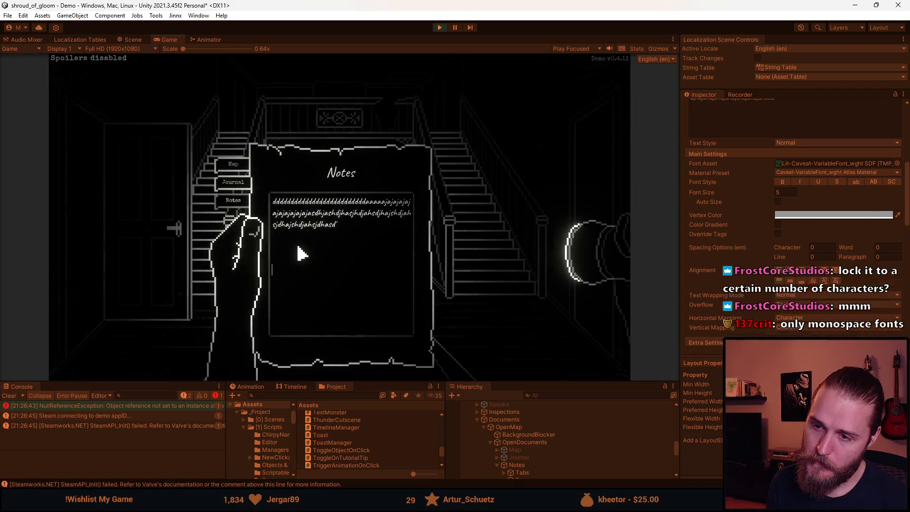
key("Return")
key("Return")
key("Return")
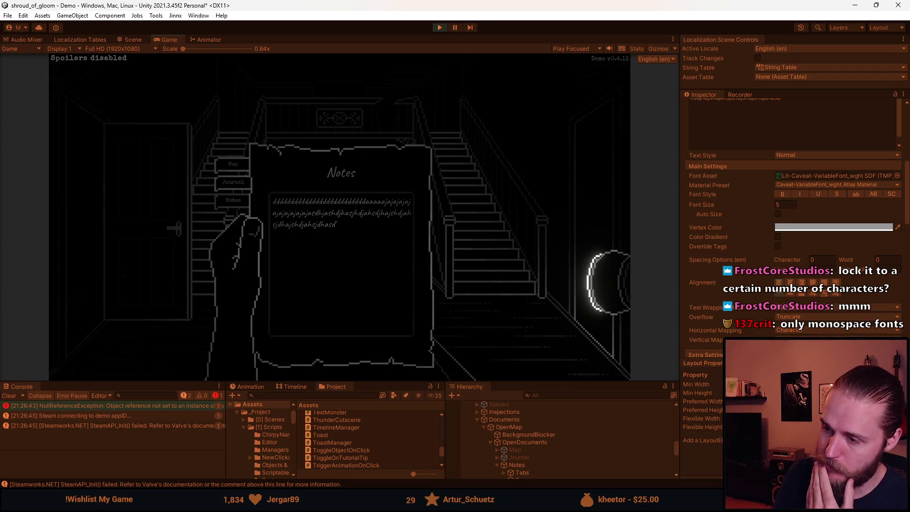
left_click(509, 288)
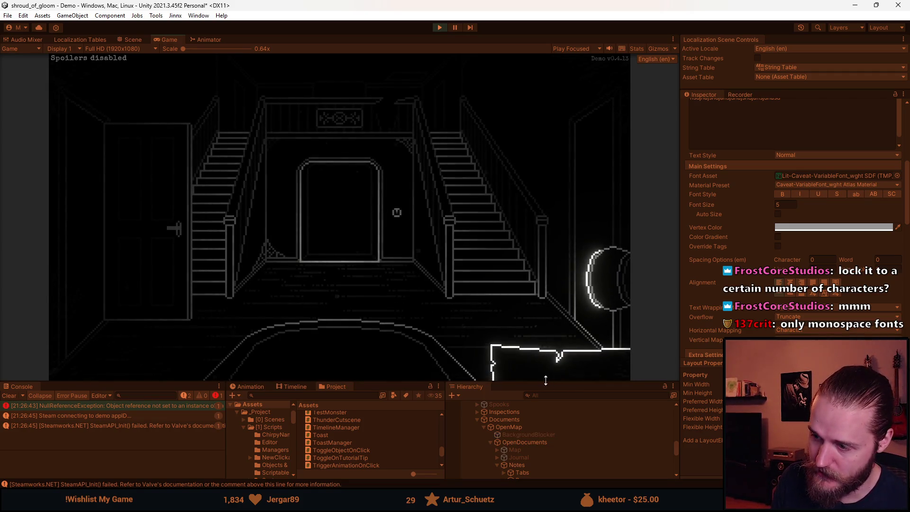
Select the notes InputField (TMP) and scroll the Inspector to its Input Field Settings
left_click_drag(545, 380, 547, 283)
left_click(556, 409)
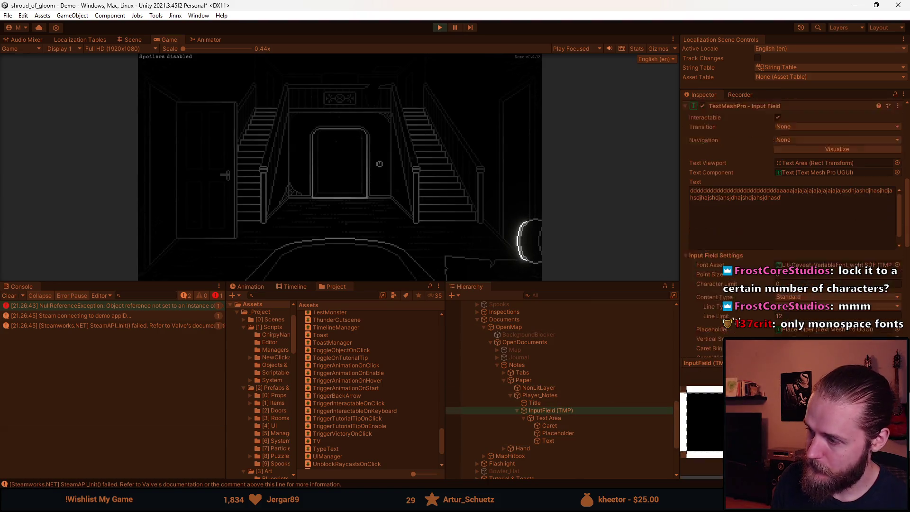
scroll(710, 260, "down", 3)
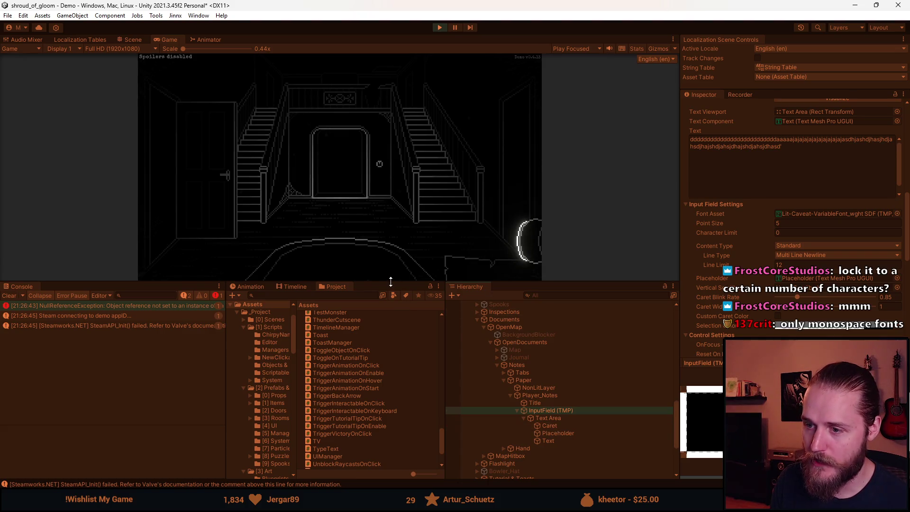
Restore the Game view to full height and clear the Notes field text
left_click_drag(391, 281, 390, 432)
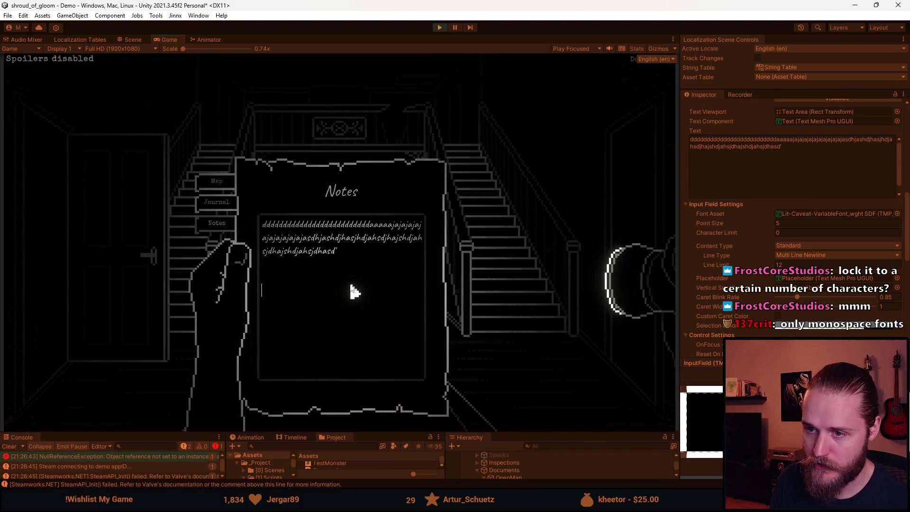
key("ctrl+a")
key("BackSpace")
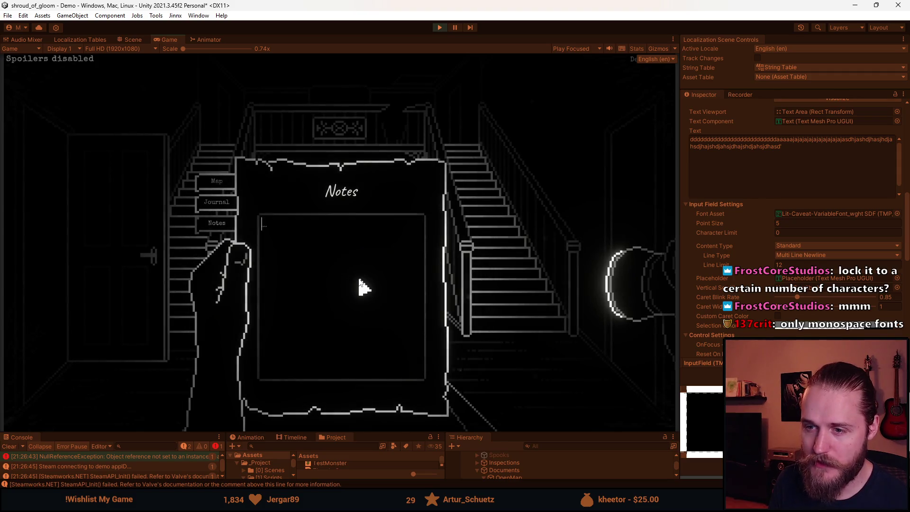
Type lines 1 through 12 in the Notes field and test adding a 13th line
type("1 2 3 4 5")
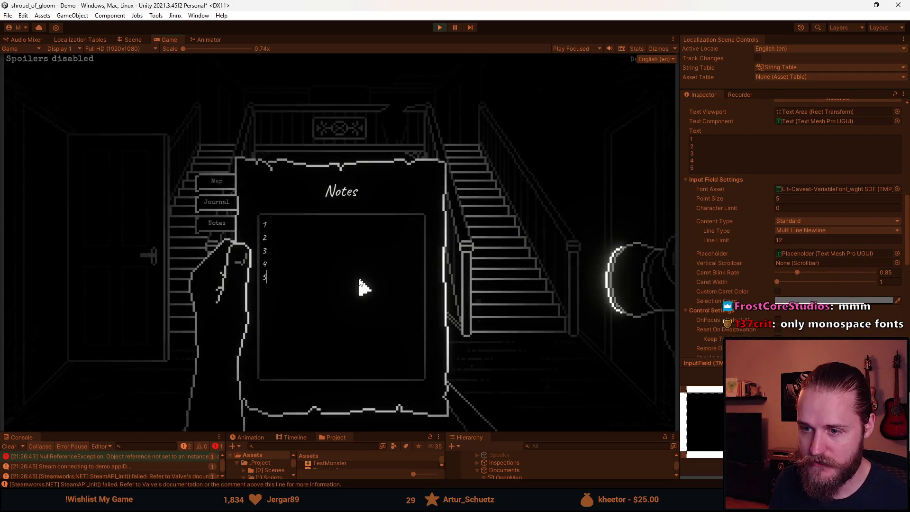
type(" 6 7")
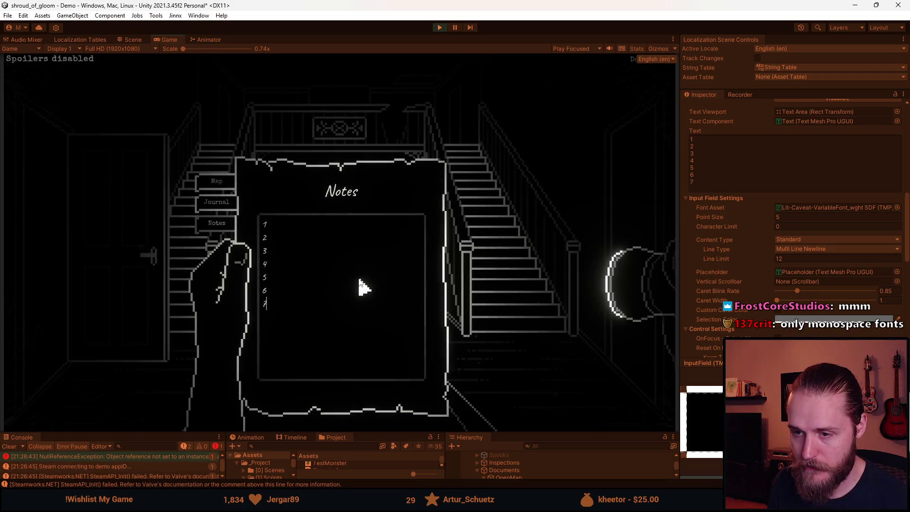
type(" 8 9 10 11")
type(" 12")
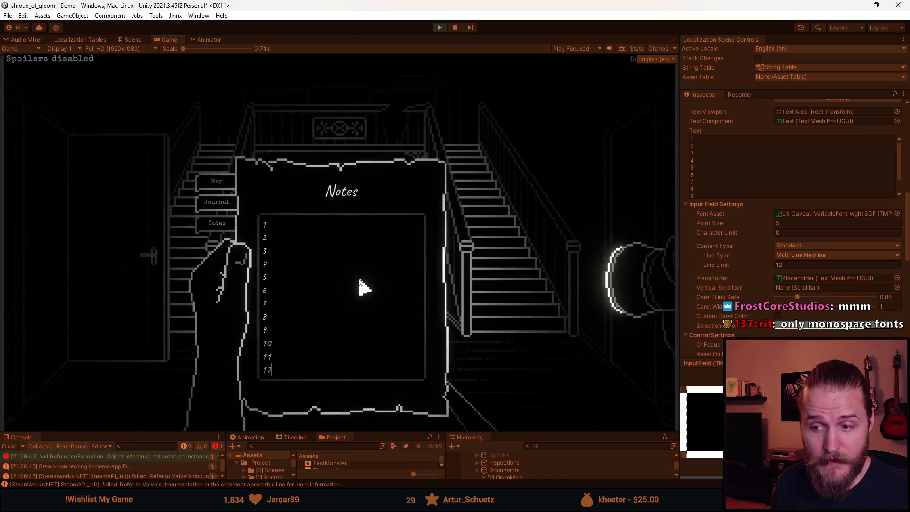
key("Return")
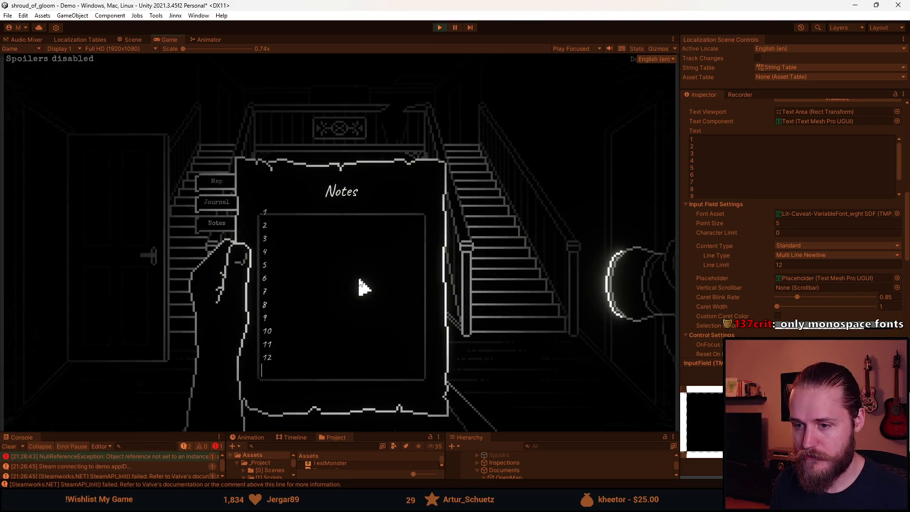
key("ctrl+a")
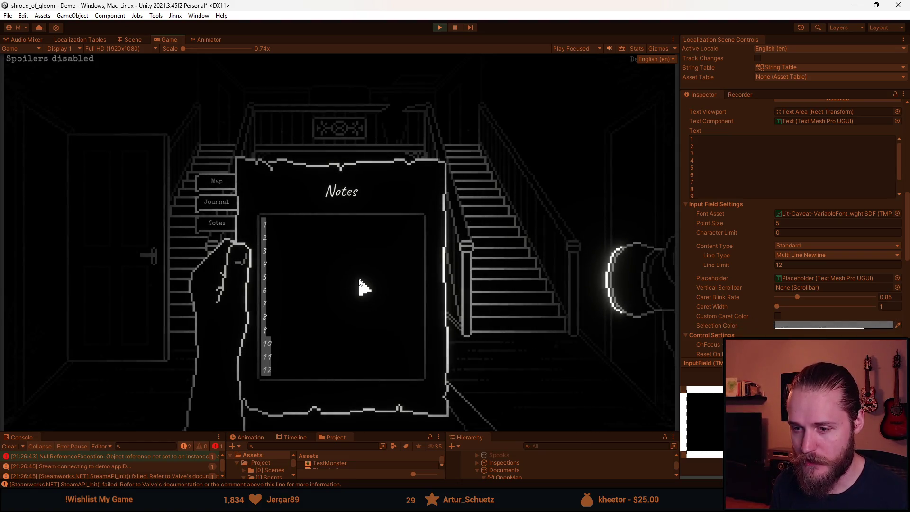
key("Right")
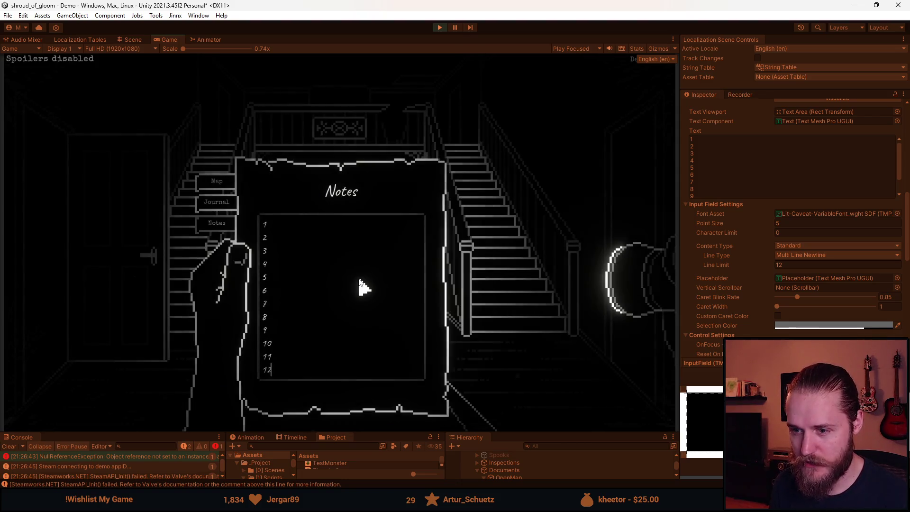
key("Return")
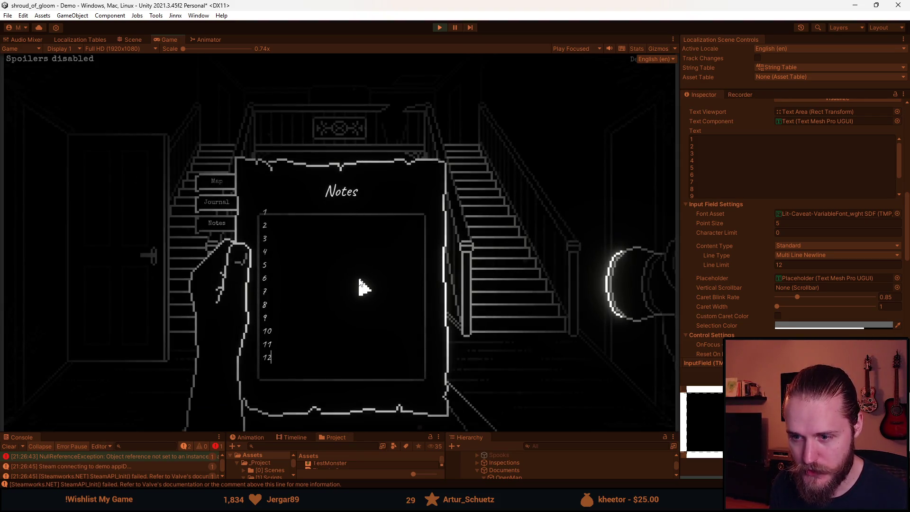
key("BackSpace")
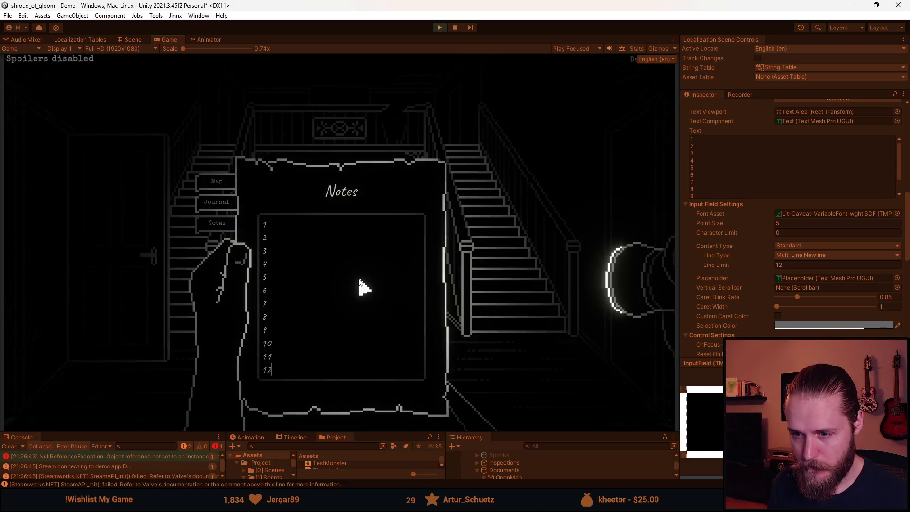
Retest an extra line past 12, then delete all the numbered lines
key("Return")
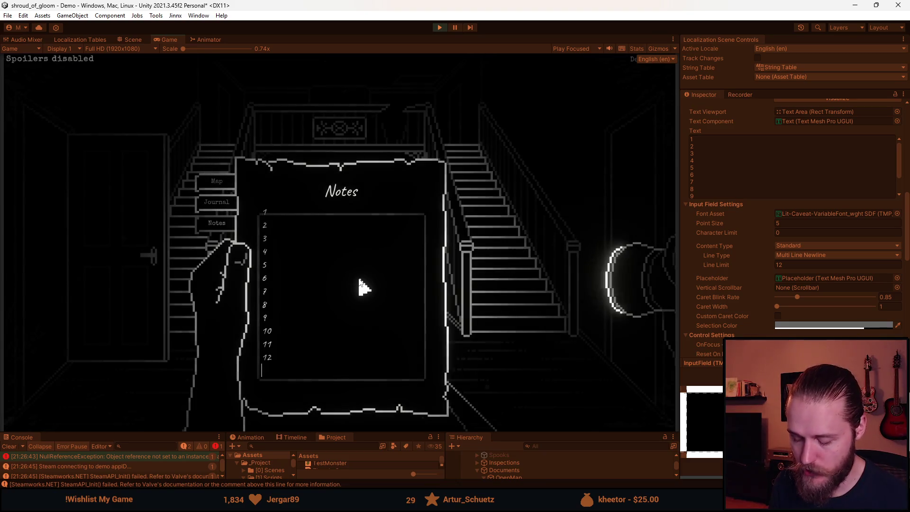
key("BackSpace")
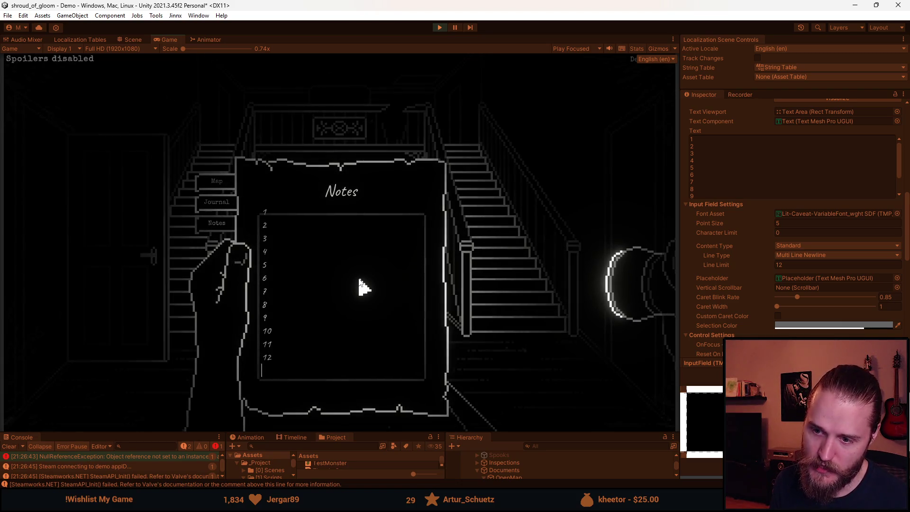
key("Return")
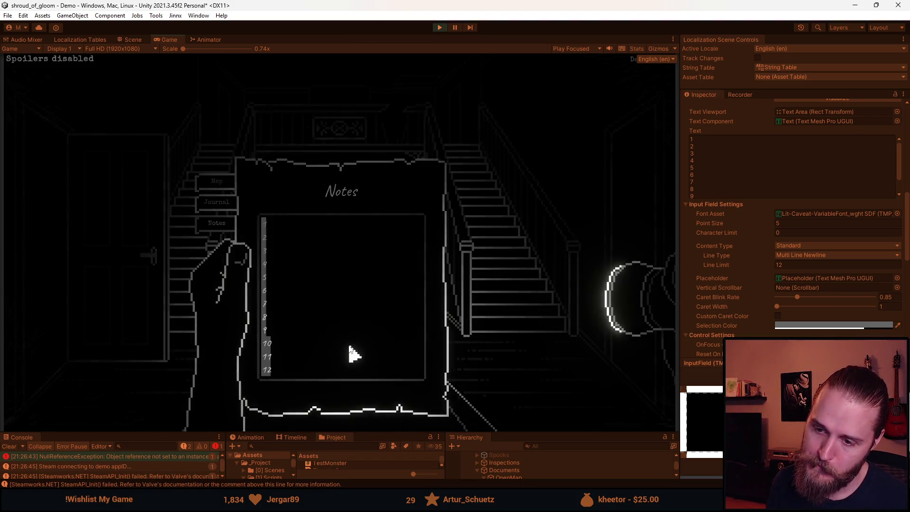
key("BackSpace")
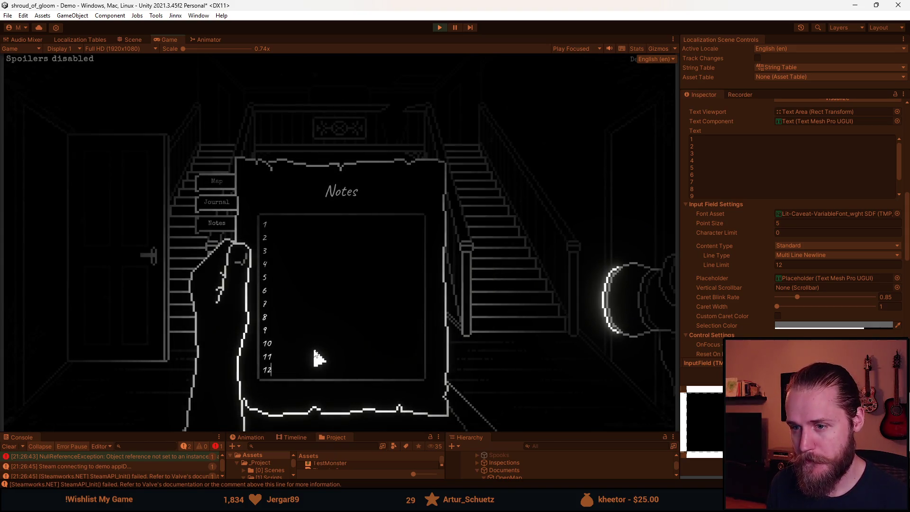
key("ctrl+a")
key("BackSpace")
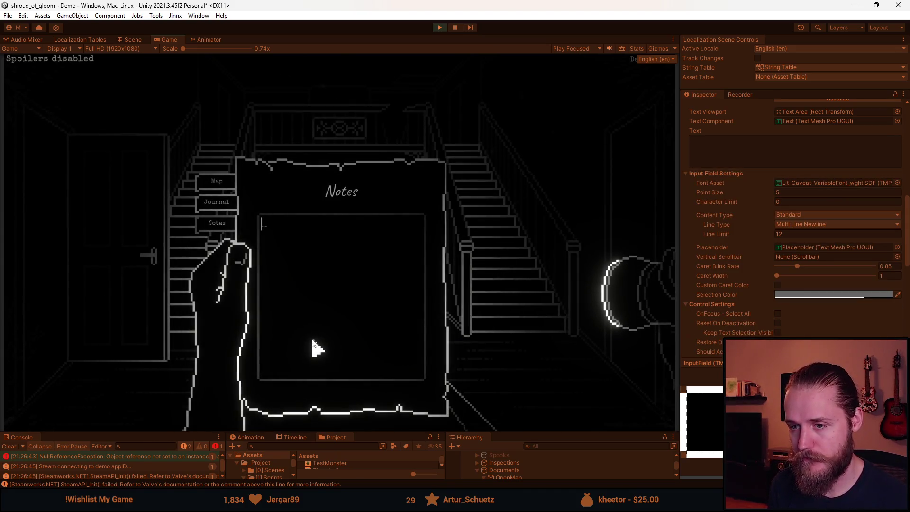
Type and delete test entries '31415' and 'test test testzxczxc…' in the Notes field
type("31415")
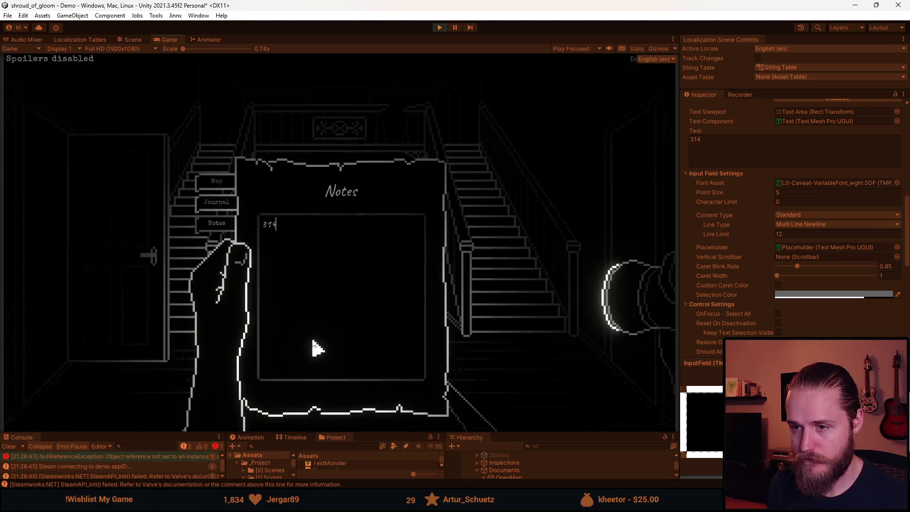
key("ctrl+a")
key("BackSpace")
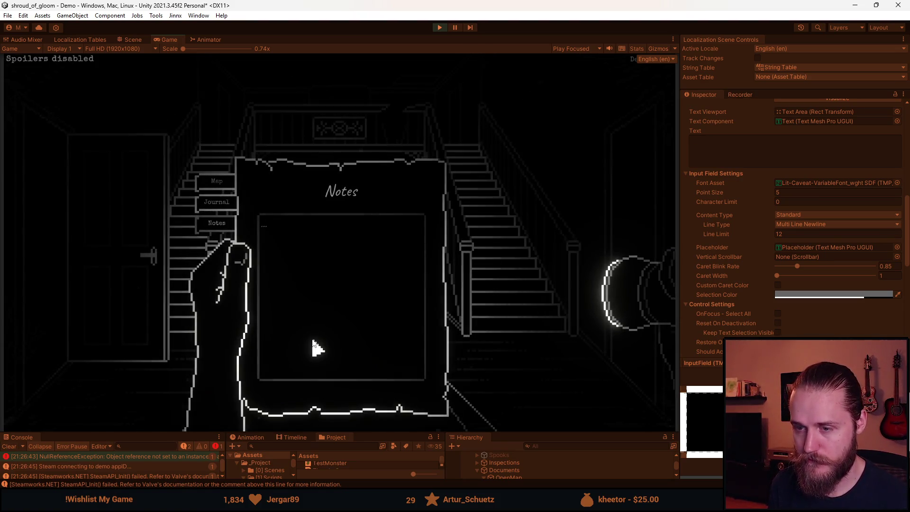
type("test tes")
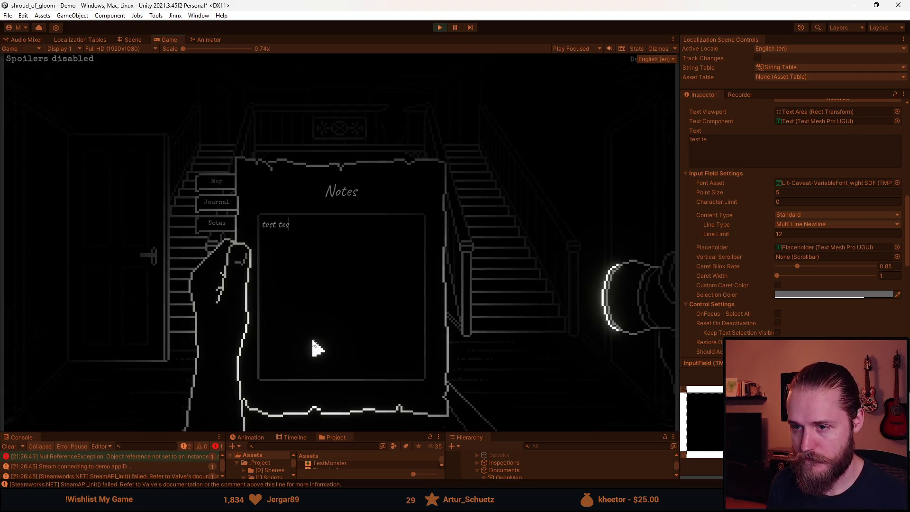
type("t testzxczxczxczxczxczxcZXCZXC")
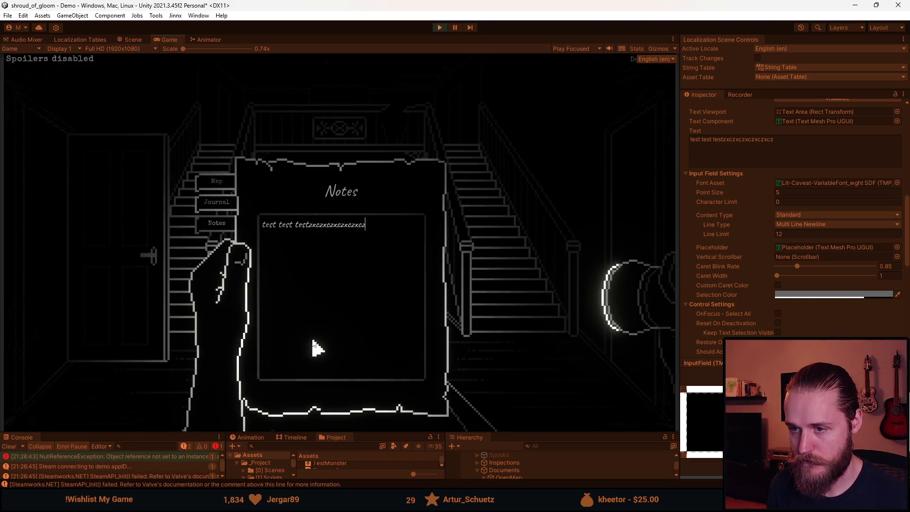
type("ZXC")
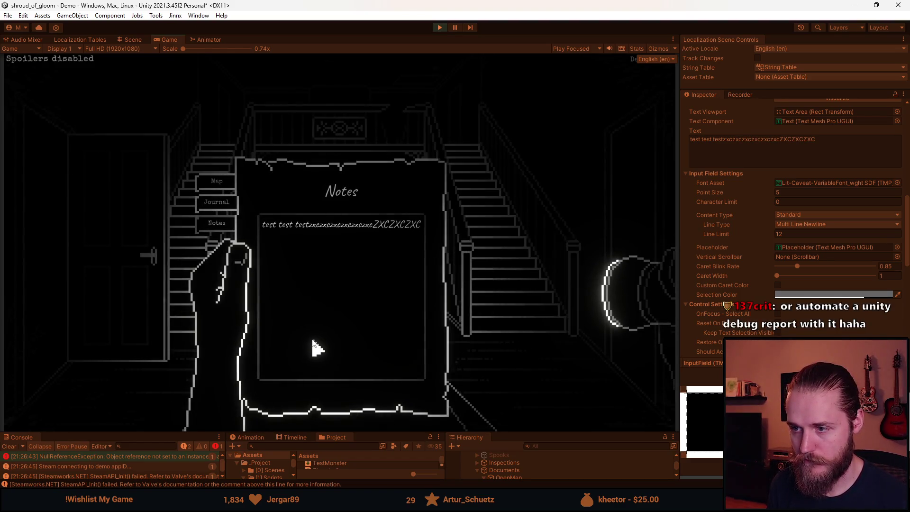
key("ctrl+a")
key("BackSpace")
Type 'asldjkalsjdLKJFDASLKJDAL' and paste it repeatedly until the text wraps to twelve lines
type("asldjkalsjdLKJFDASLKJDAL")
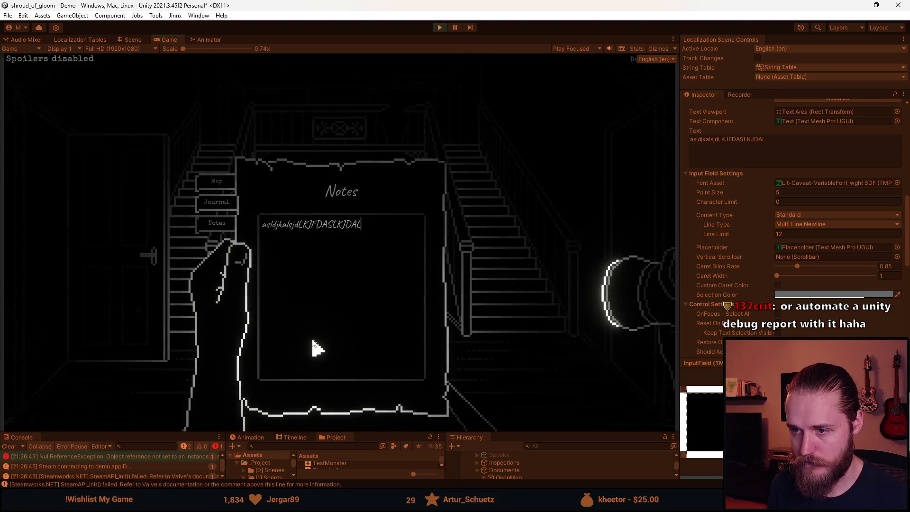
key("ctrl+a")
key("ctrl+c")
key("Right")
key("ctrl+v")
key("ctrl+v")
key("ctrl+v")
key("ctrl+a")
key("ctrl+v")
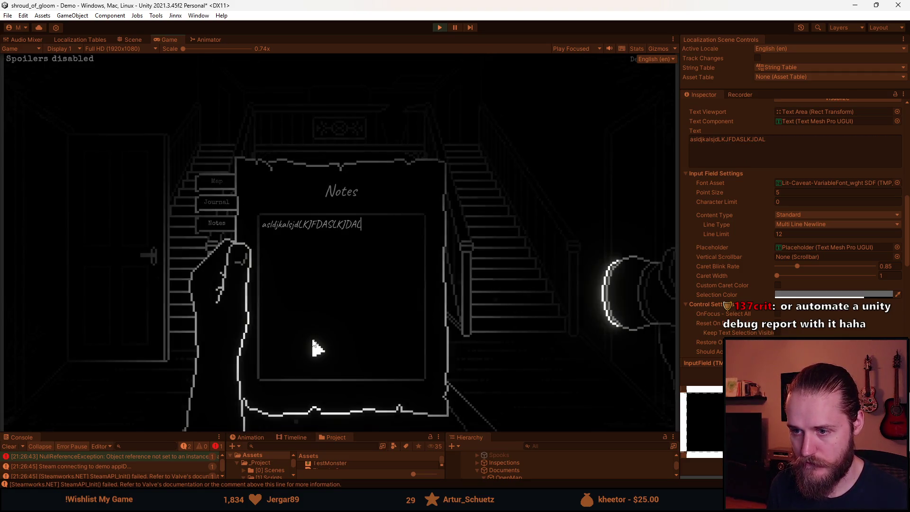
key("ctrl+a")
key("ctrl+v")
key("ctrl+v")
key("ctrl+v")
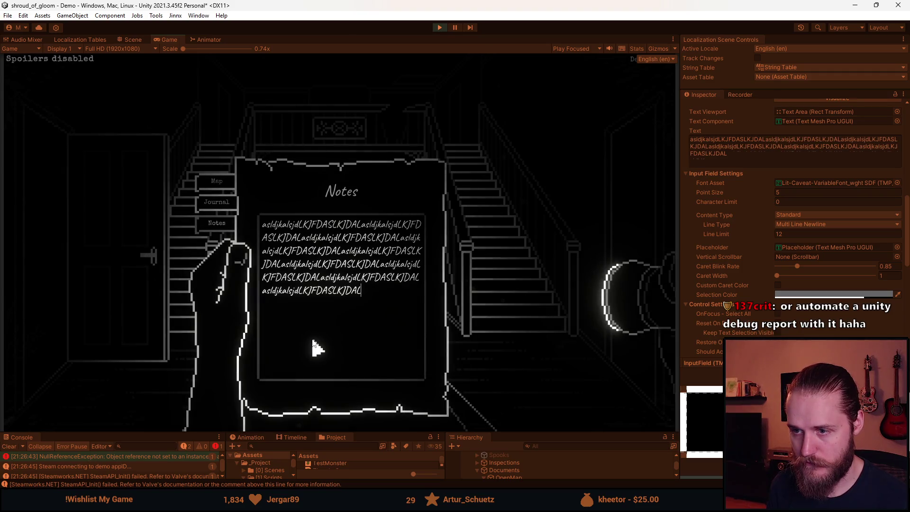
key("ctrl+a")
key("ctrl+c")
key("ctrl+v")
key("ctrl+v")
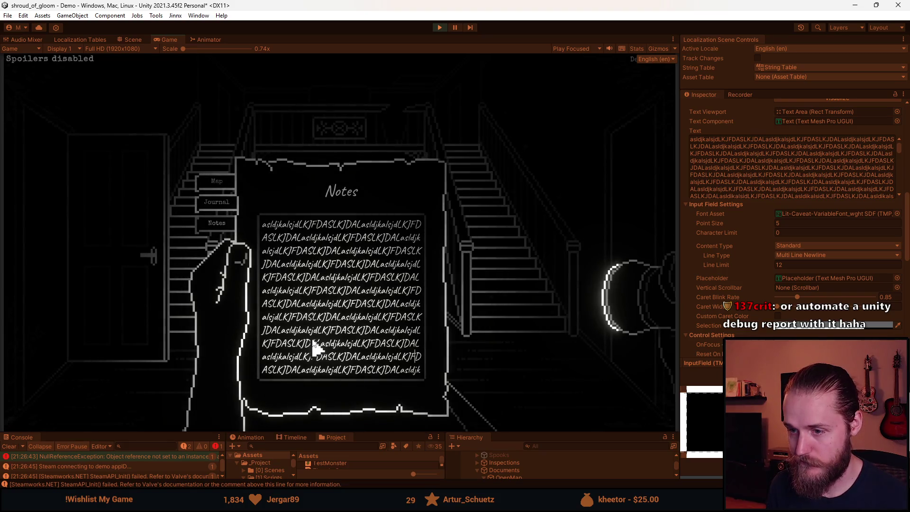
Backspace through the long pasted text, then clear whatever remains
key("BackSpace")
key("BackSpace")
key("BackSpace")
key("BackSpace")
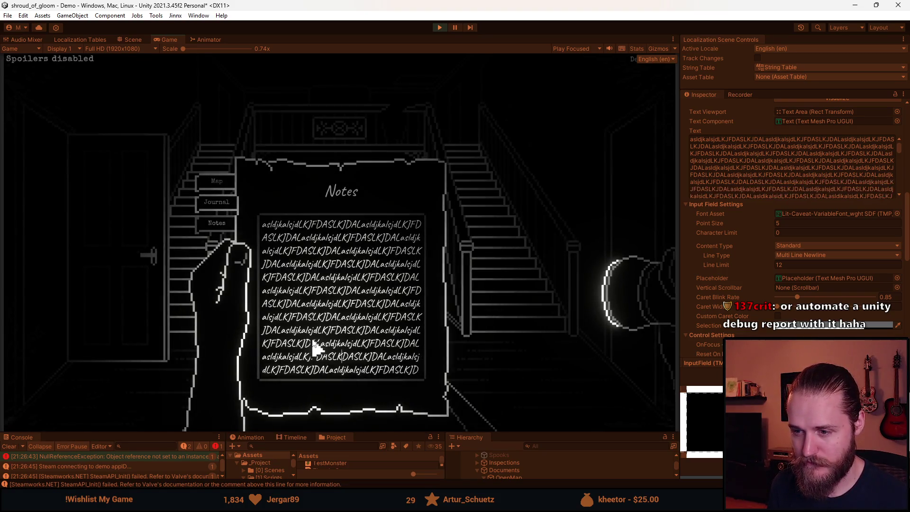
key("BackSpace")
key("BackSpace")
key("BackSpace")
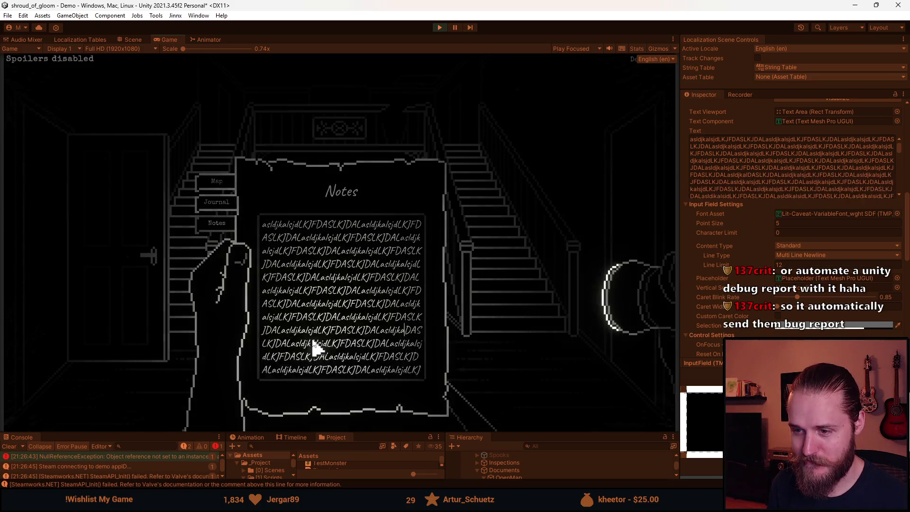
key("BackSpace")
key("BackSpace")
key("BackSpace")
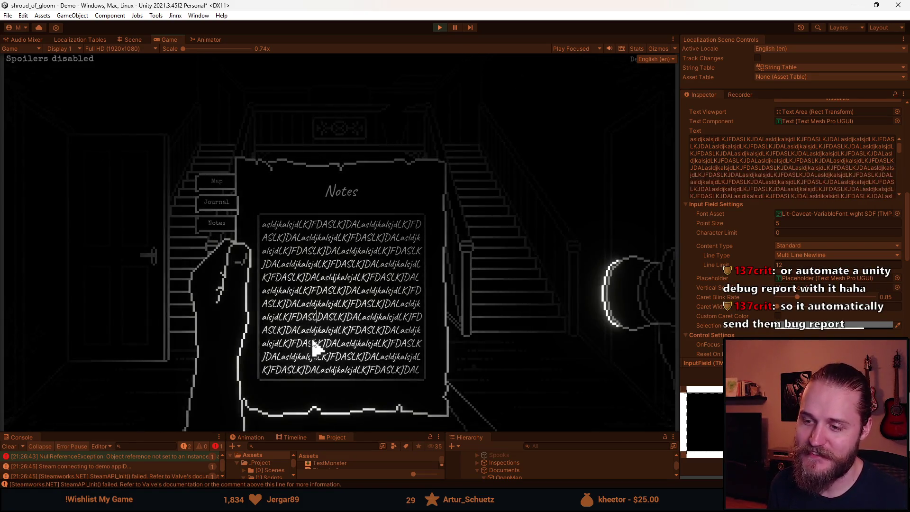
key("BackSpace")
key("BackSpace")
key("BackSpace")
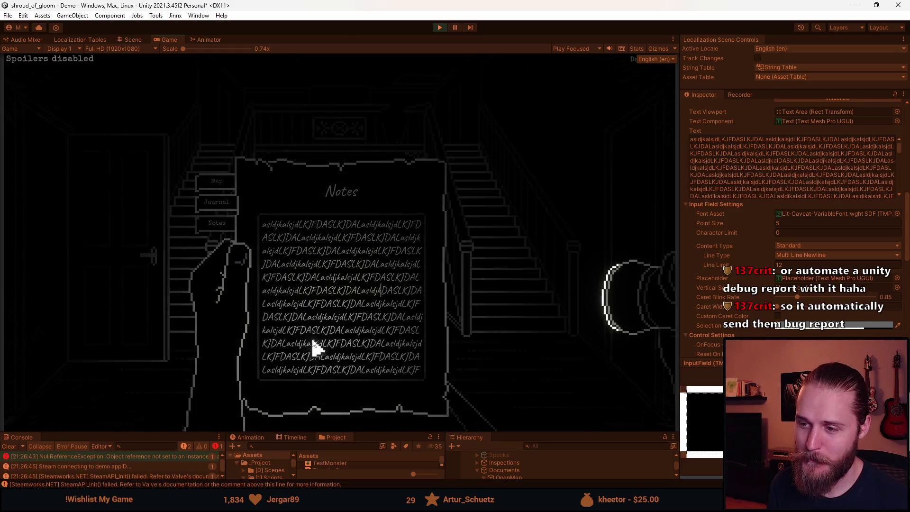
key("BackSpace")
key("BackSpace")
key("BackSpace")
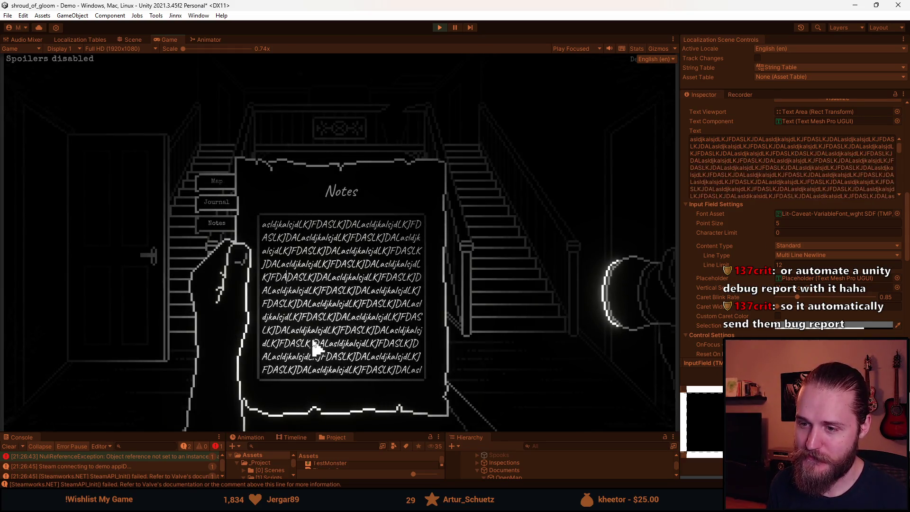
key("BackSpace")
key("BackSpace")
key("BackSpace")
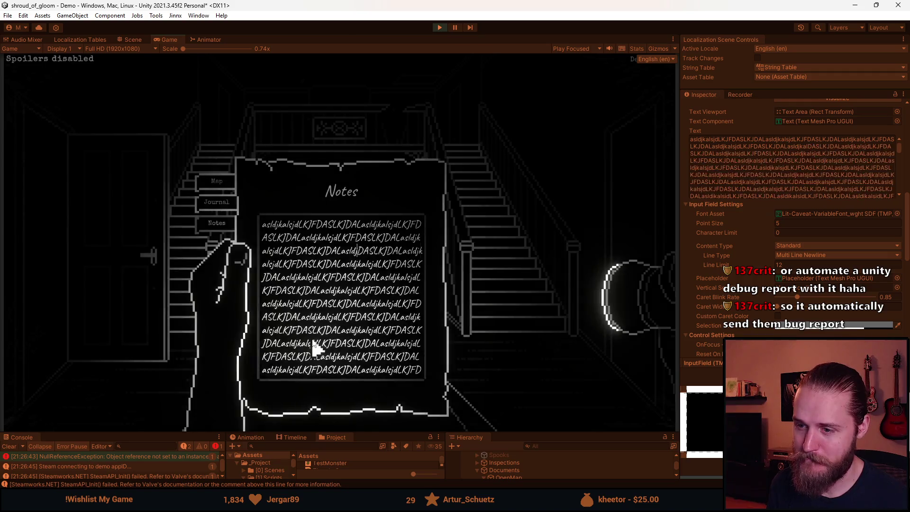
key("ctrl+a")
key("BackSpace")
Type and delete 'asdaölsdmöalsmd', then add an empty line
type("asdaölsdmöalsmd")
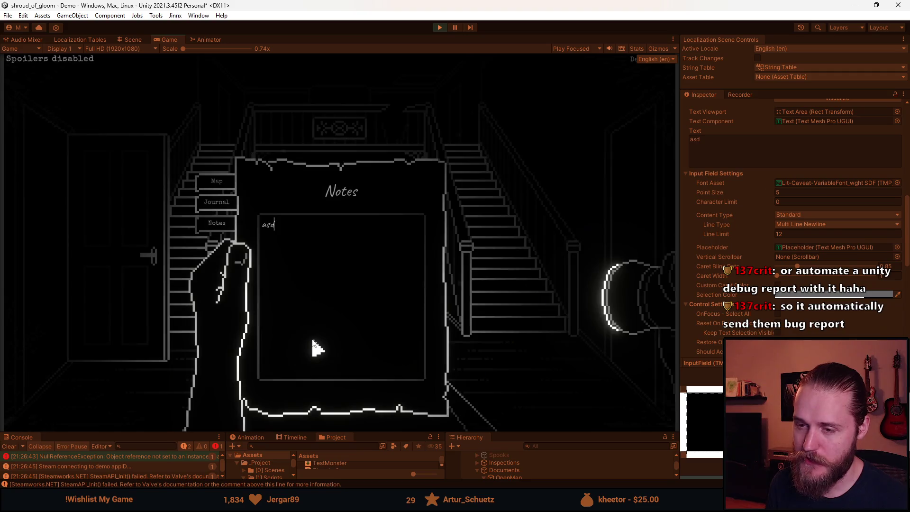
key("ctrl+a")
key("BackSpace")
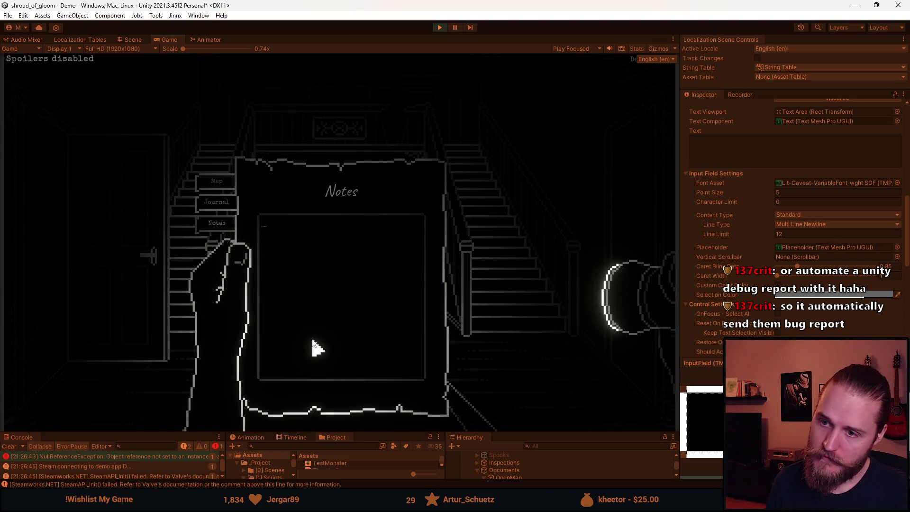
key("Return")
key("Return")
key("Return")
key("Return")
key("Return")
key("Return")
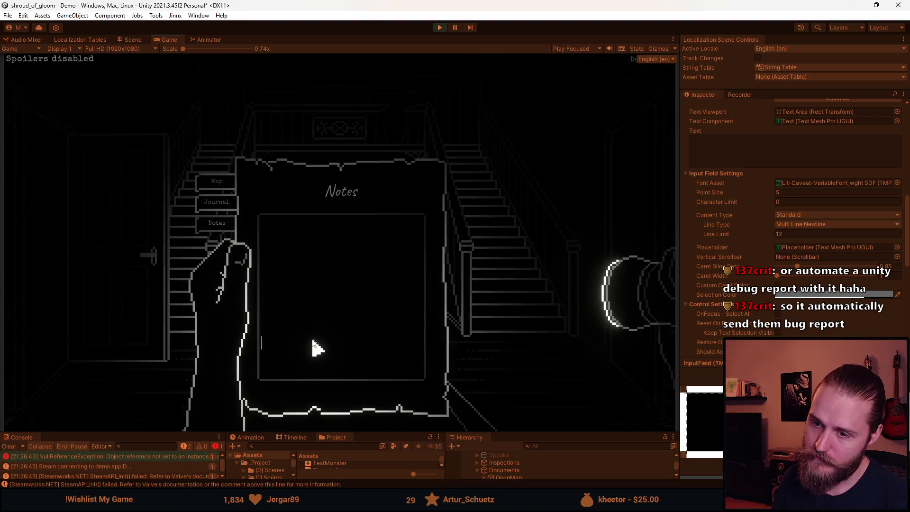
Replace the note with twelve lines of 'A', filling in the blank lines
key("BackSpace")
key("BackSpace")
key("BackSpace")
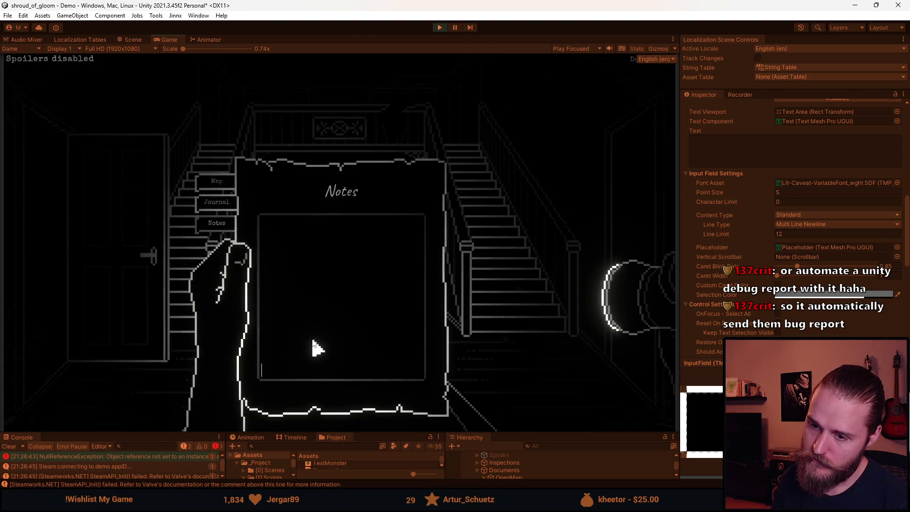
type("1")
key("Return")
type("2")
key("BackSpace")
key("BackSpace")
key("BackSpace")
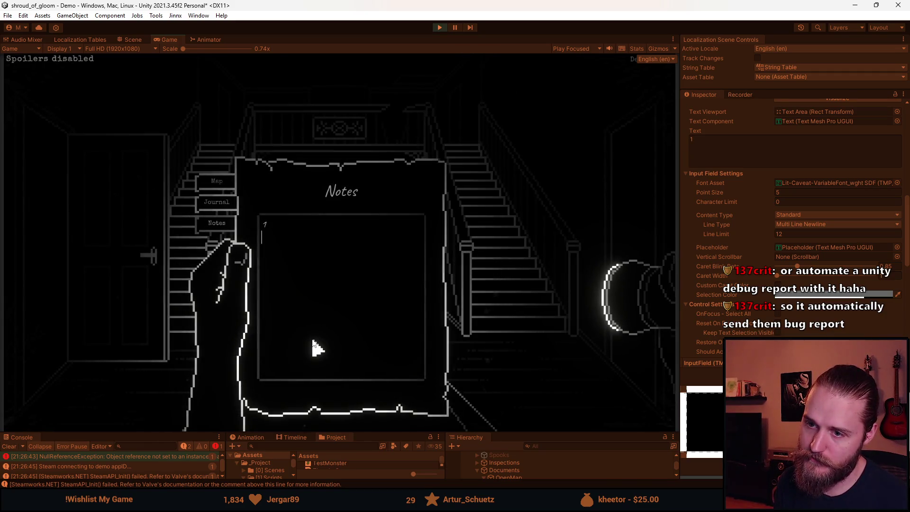
type("A")
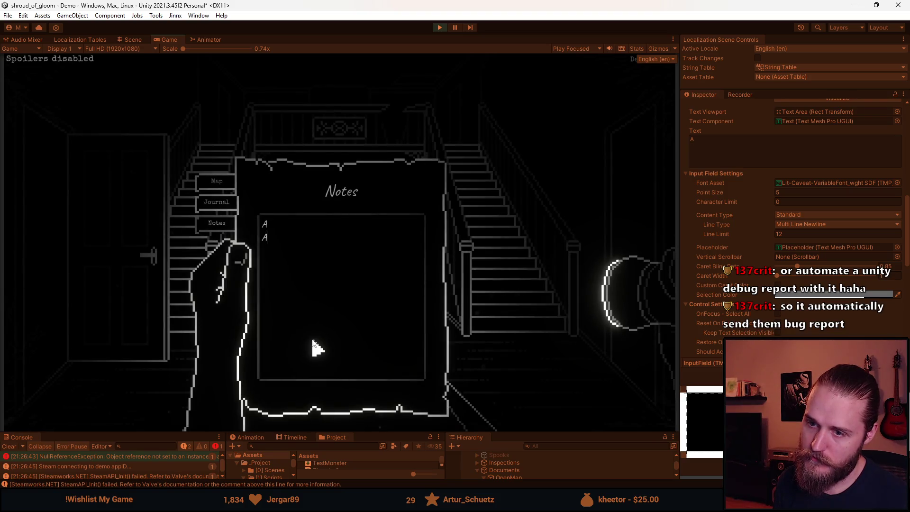
type(" A  A A A A A A A A A")
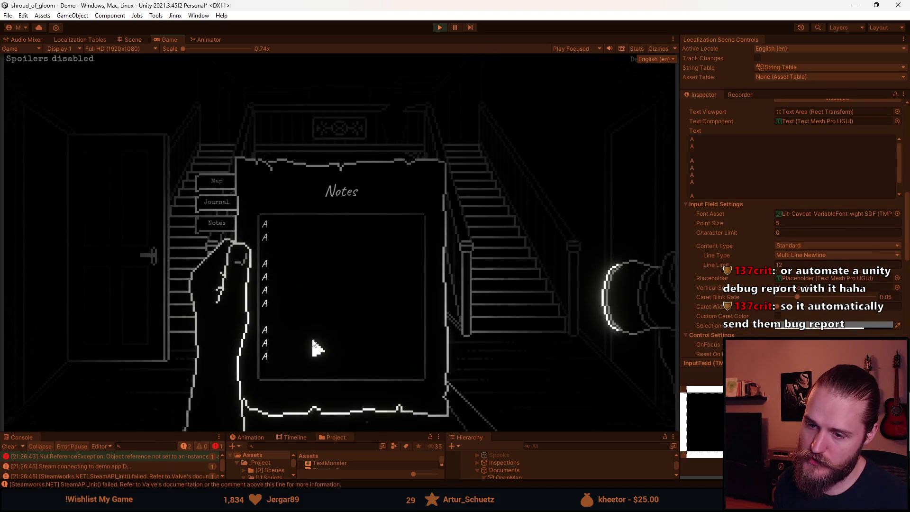
key("Up")
key("Up")
key("Up")
type("A")
key("Up")
key("Up")
key("Up")
type("A")
key("Down")
key("Down")
key("Down")
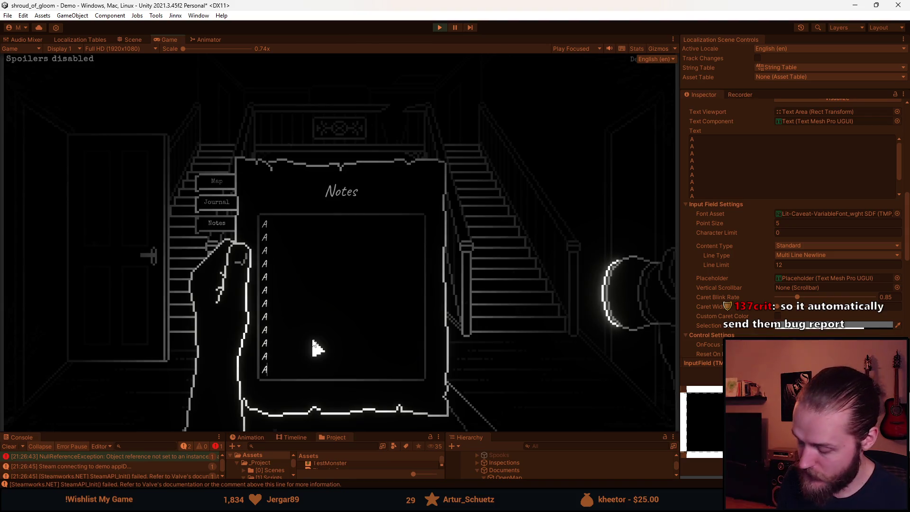
Test a 13th line past the limit, remove it, and select all the A lines
key("Return")
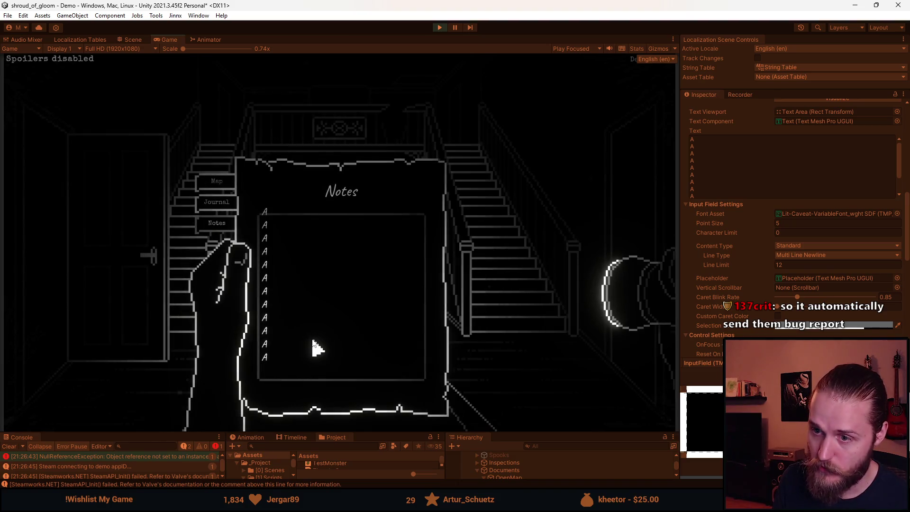
key("BackSpace")
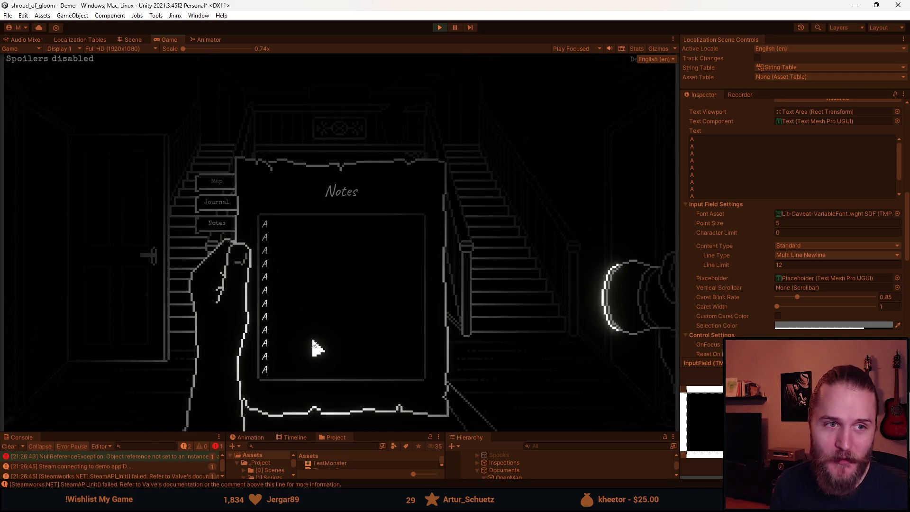
left_click(353, 320)
key("ctrl+a")
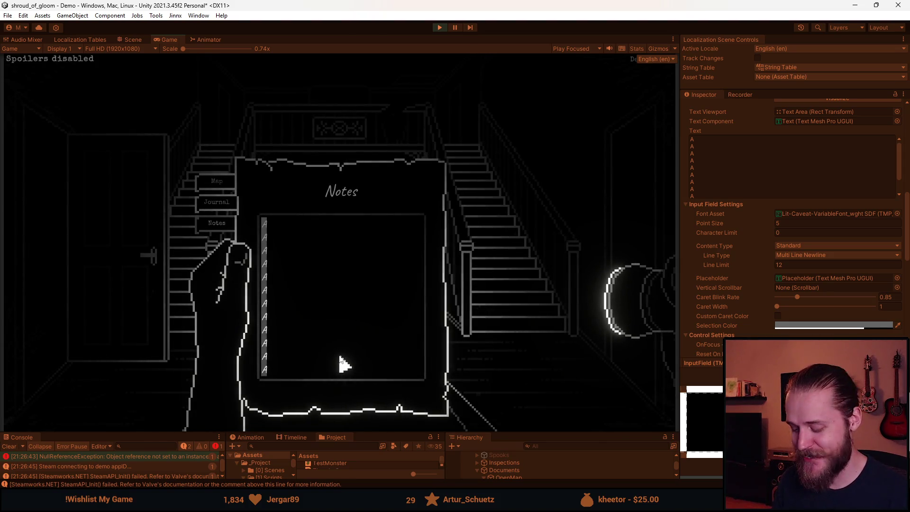
Delete the A lines and type 'Unity Input Fields are kinda janky ngl' into Notes
key("BackSpace")
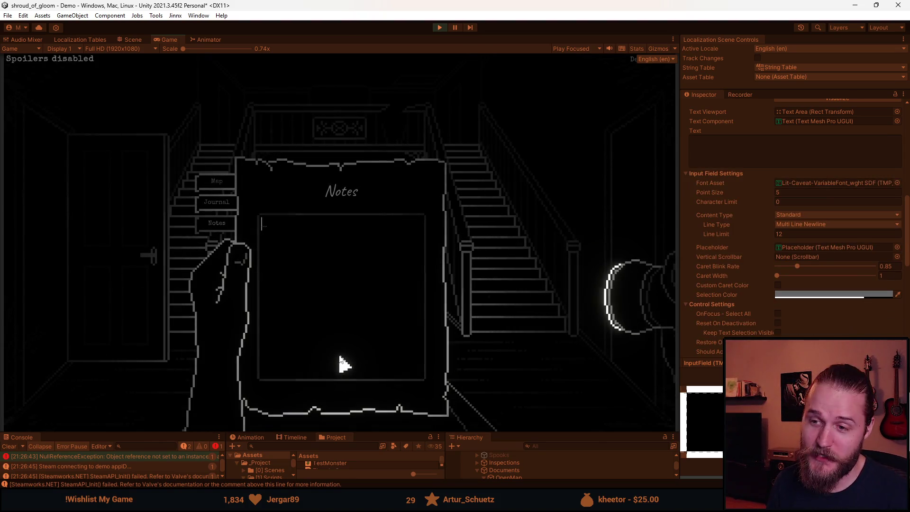
type("4")
type("ni")
type("ty")
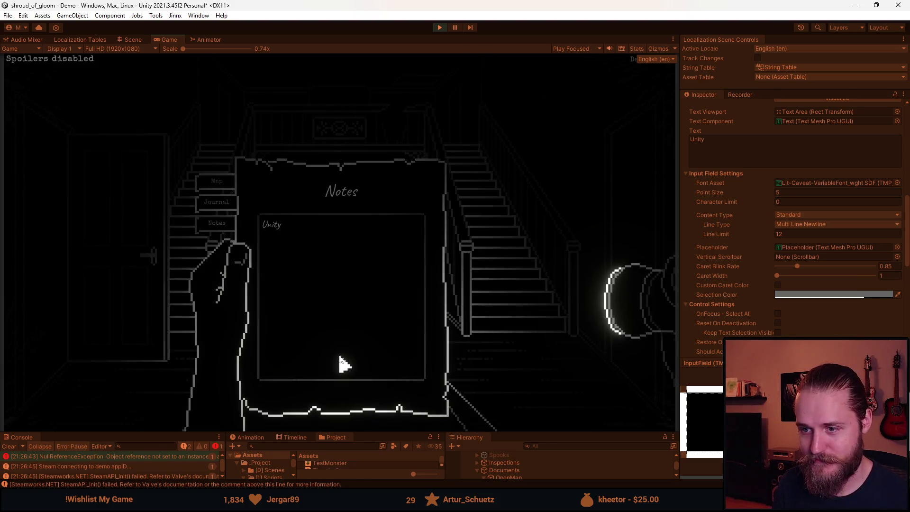
type(" Input F")
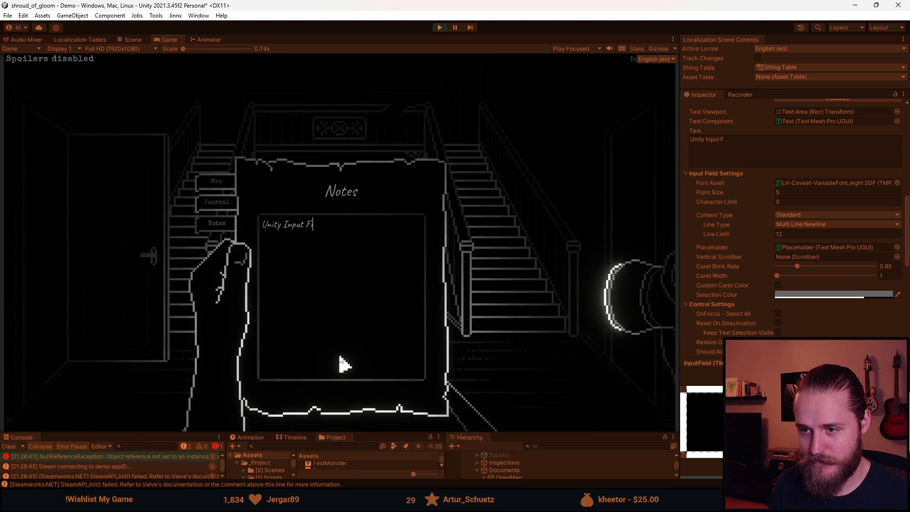
type("ields are kinda j")
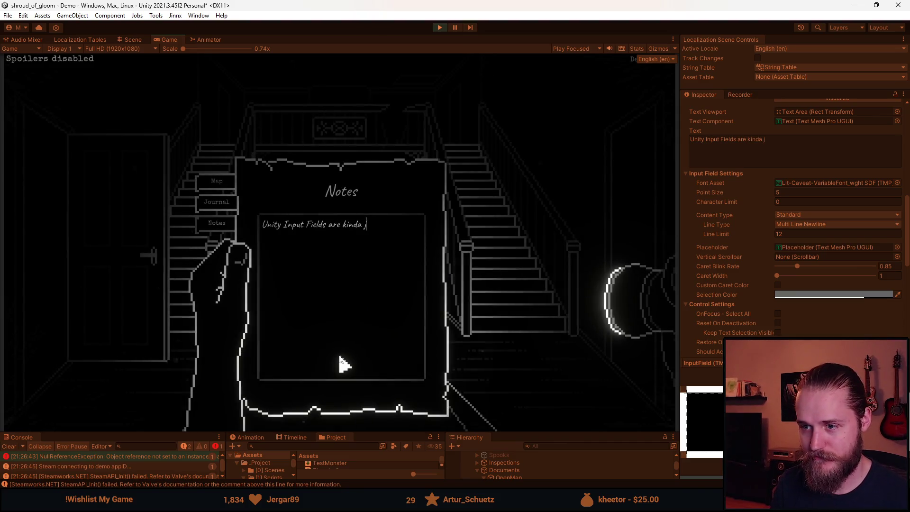
type("anky ngl")
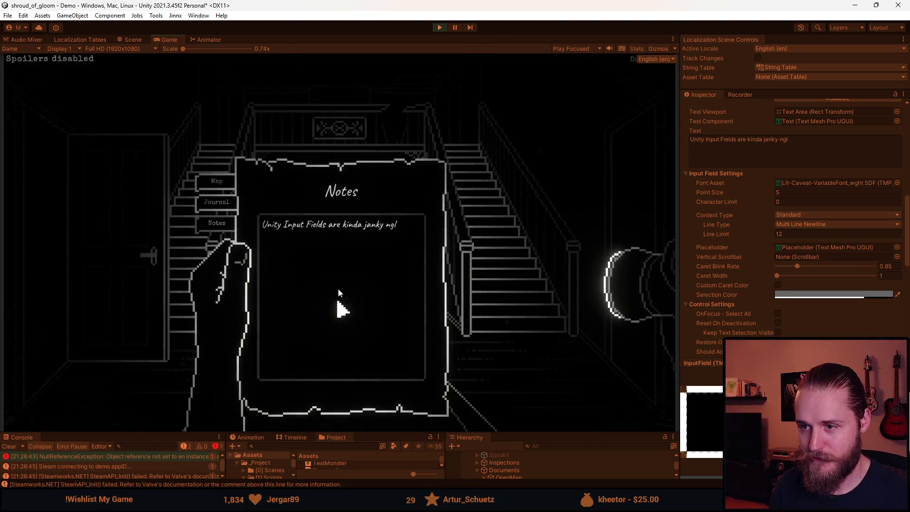
Cycle the notebook through Journal, Main Floor map and Notes pages to check the note persists
left_click(354, 189)
left_click(284, 229)
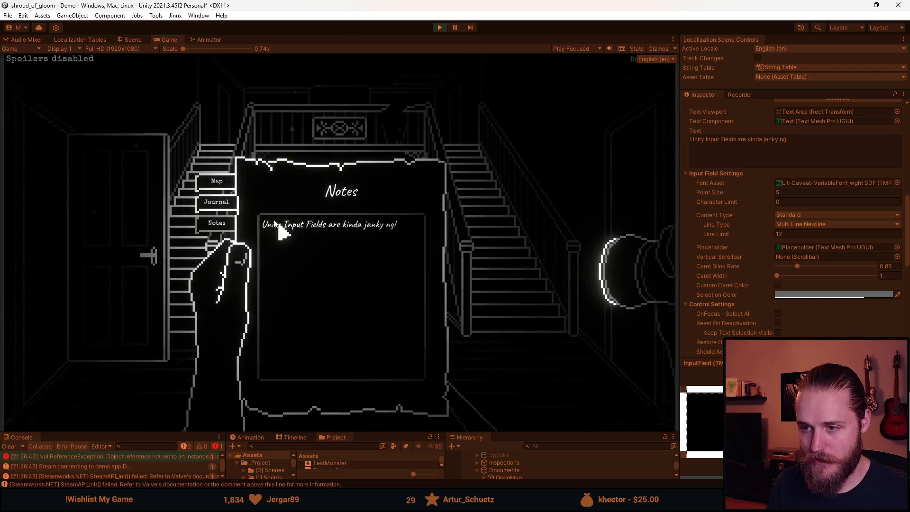
left_click(218, 203)
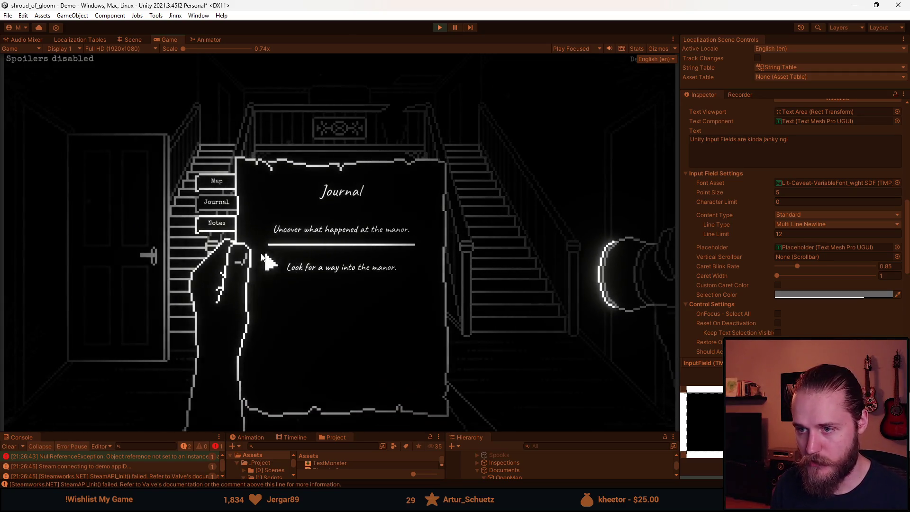
left_click(218, 182)
left_click(180, 203)
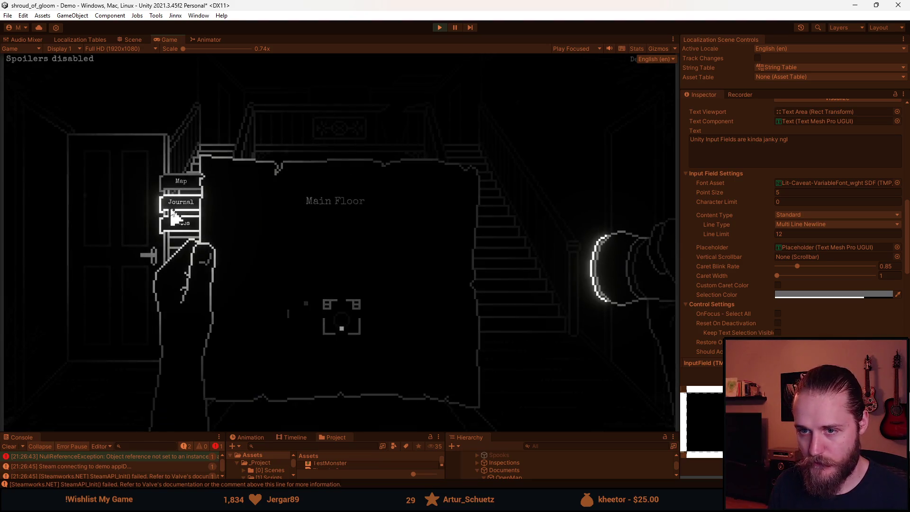
left_click(216, 223)
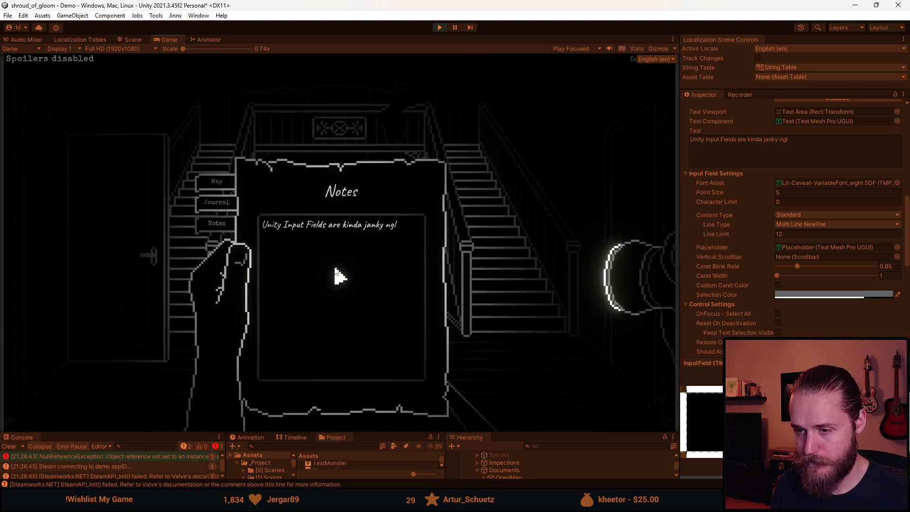
left_click(215, 202)
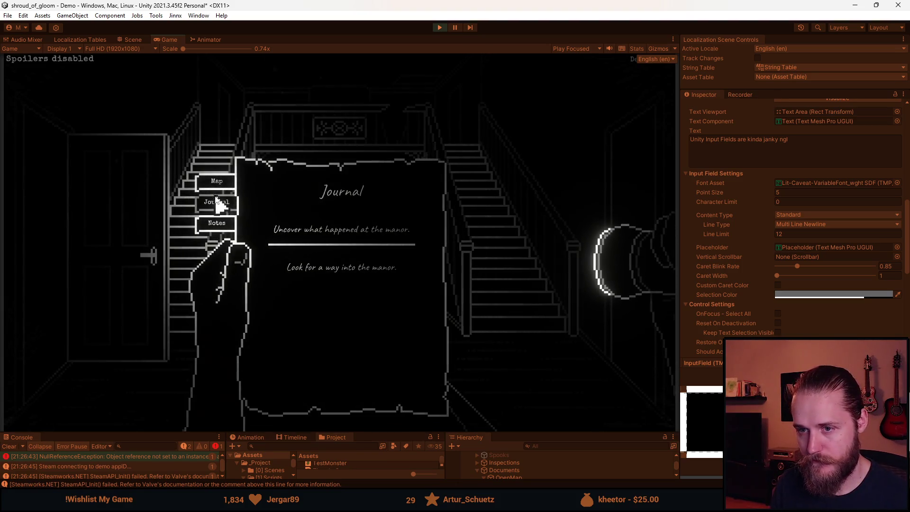
left_click(217, 181)
Travel through several rooms and reopen Notes to confirm the text remains
left_click(343, 309)
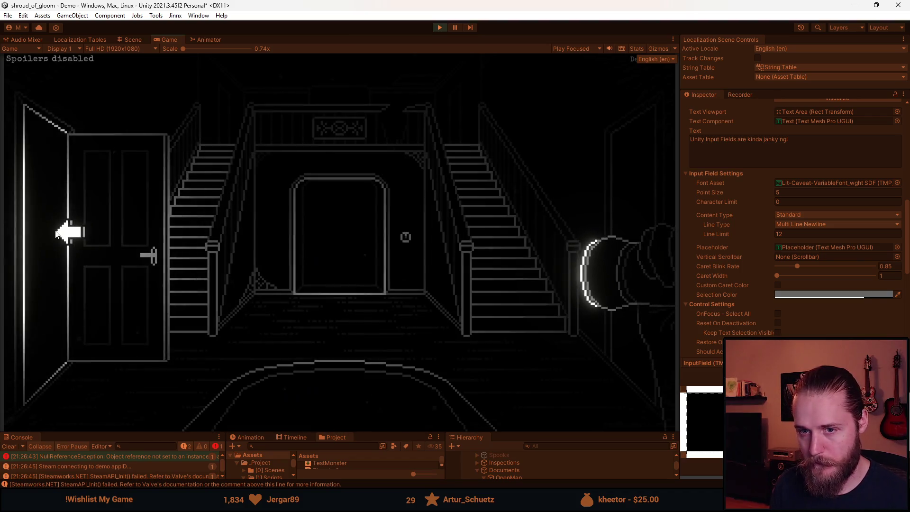
key("Tab")
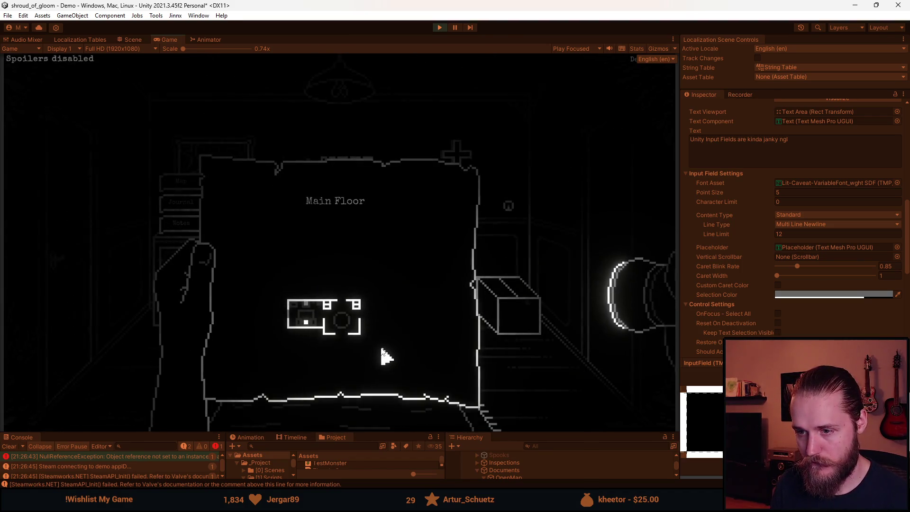
left_click(181, 223)
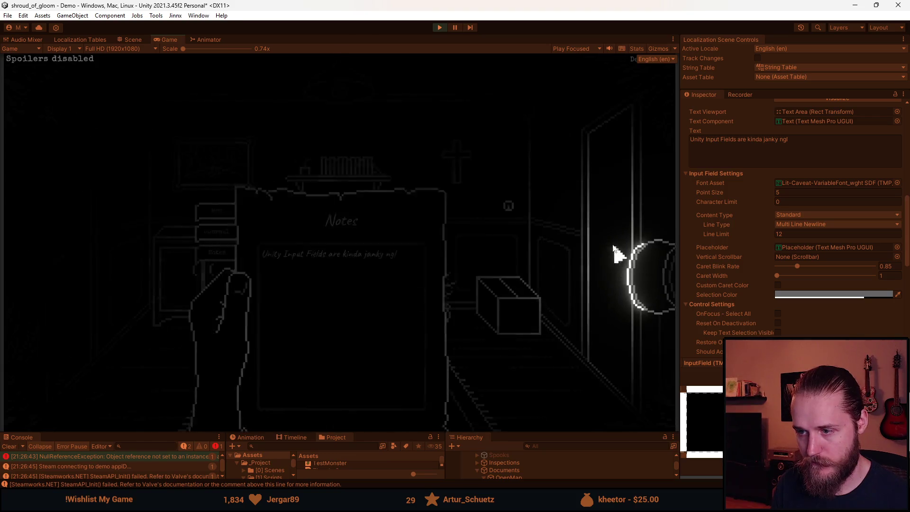
key("Tab")
left_click(605, 198)
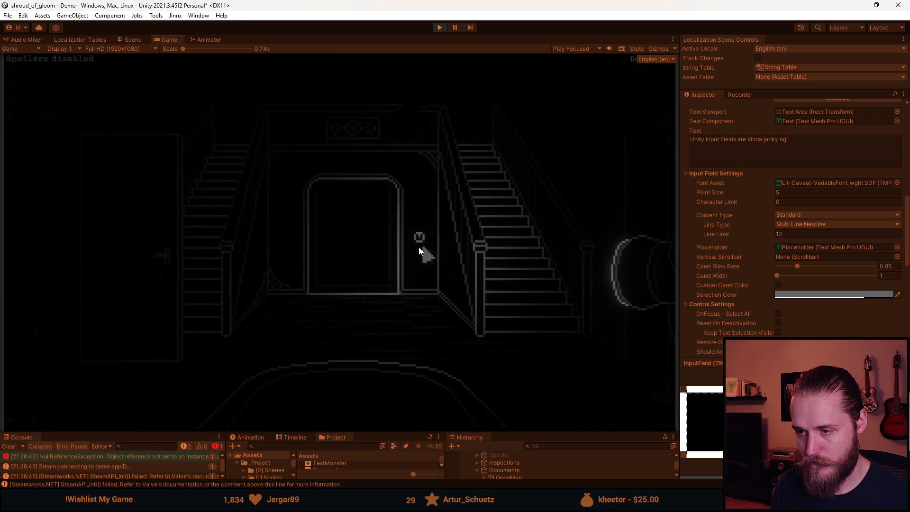
left_click(355, 268)
left_click(329, 277)
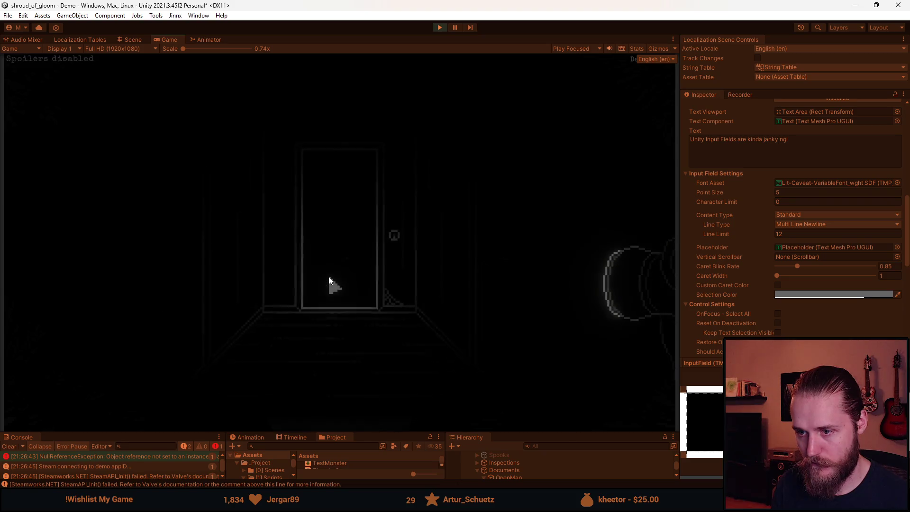
key("Tab")
left_click(223, 209)
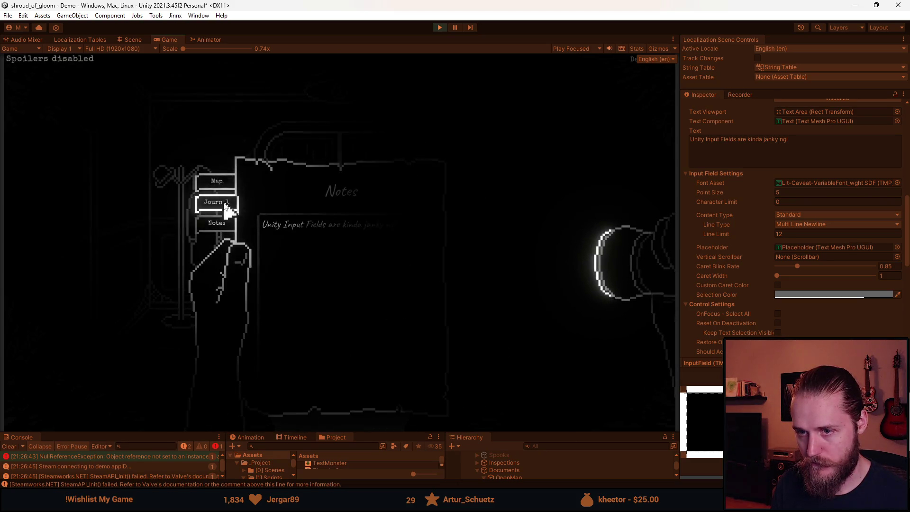
mouse_move(349, 367)
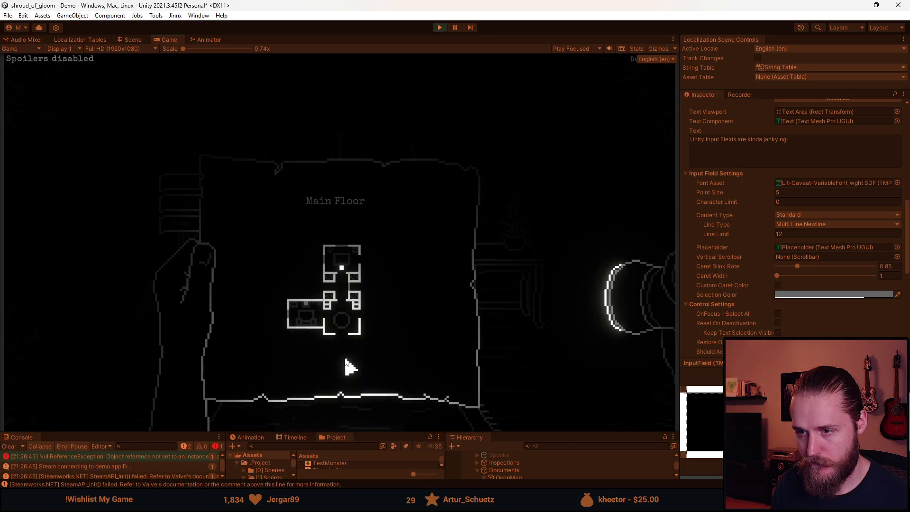
left_click(199, 224)
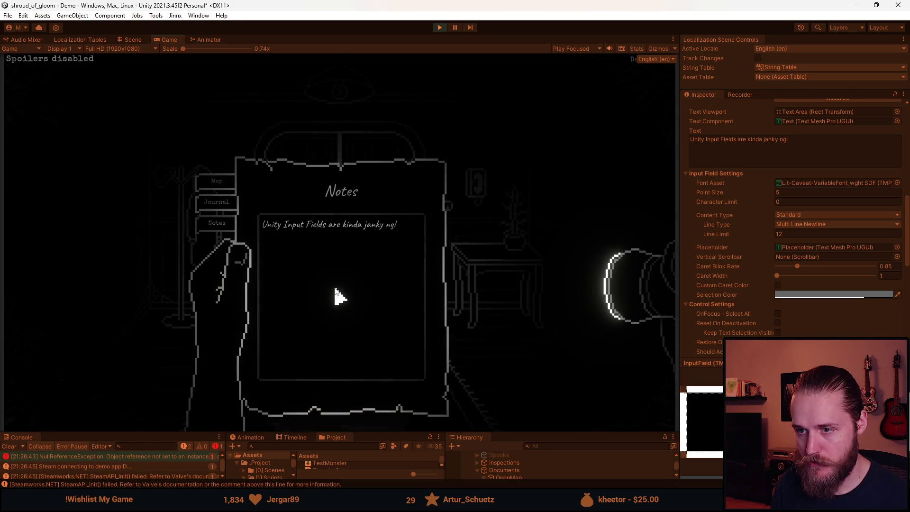
Open the double cabinet doors and recheck the note via the Map, Journal and Notes pages
left_click(289, 239)
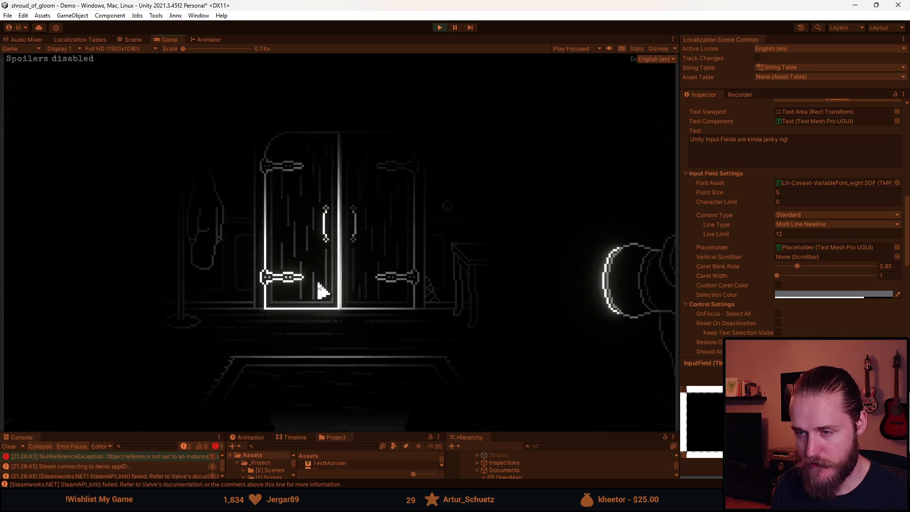
left_click(217, 183)
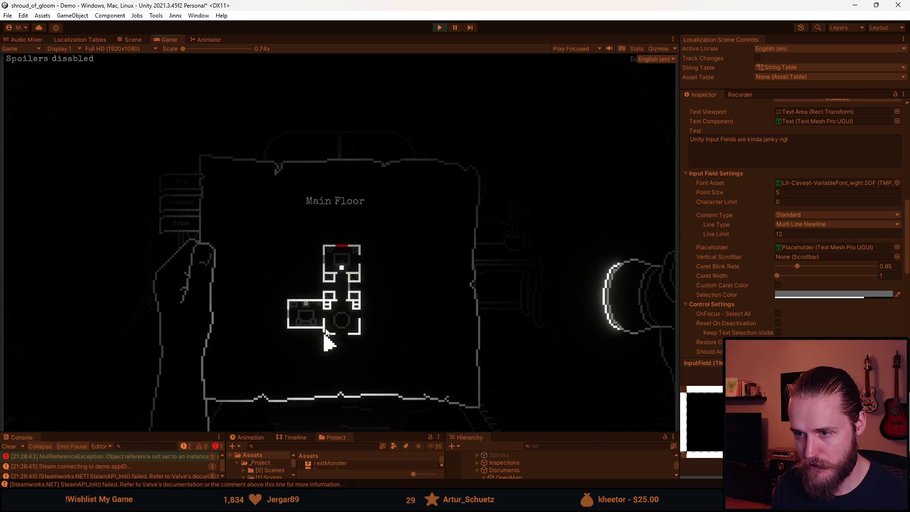
mouse_move(340, 251)
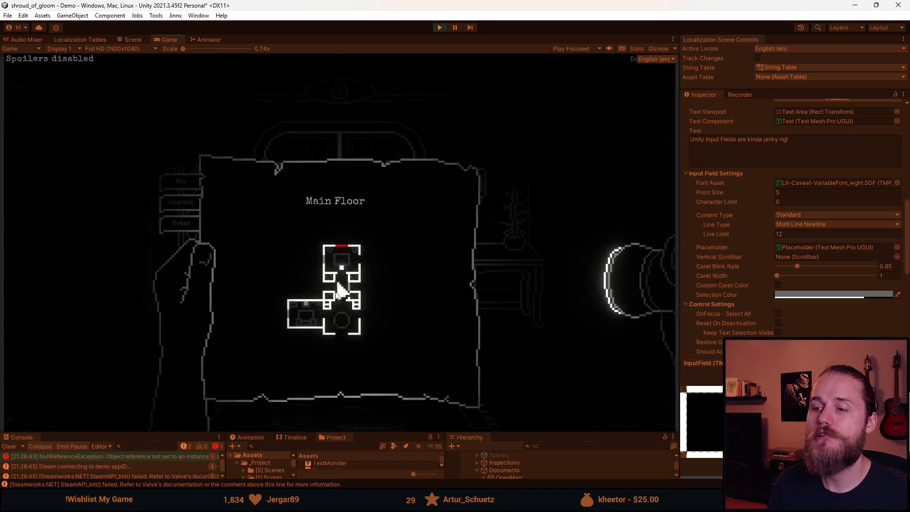
left_click(190, 204)
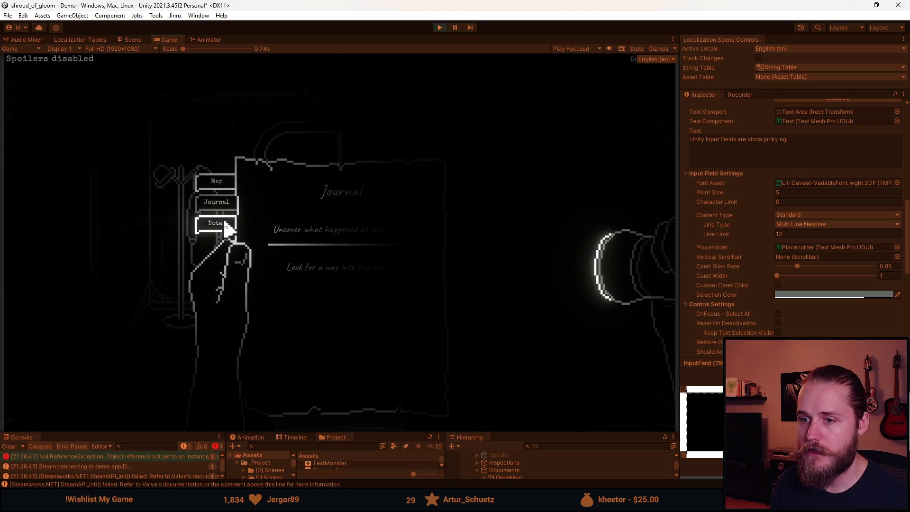
left_click(216, 222)
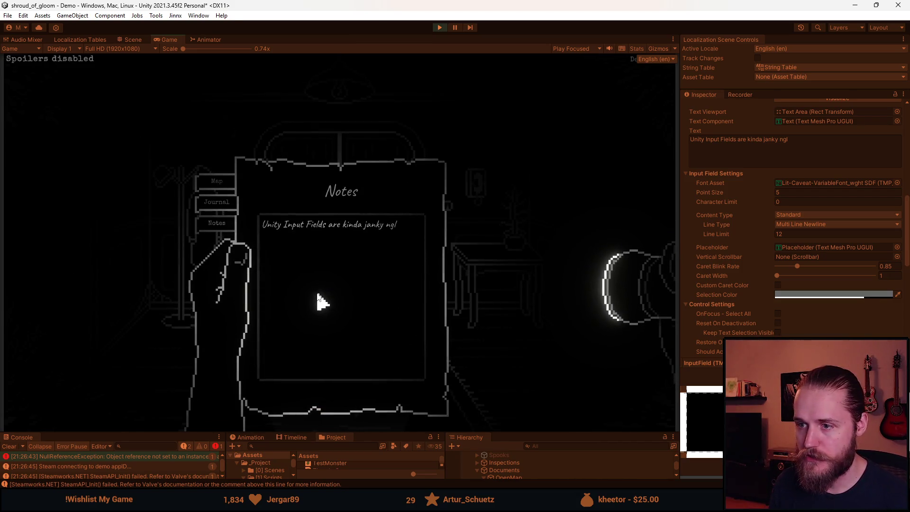
Flip between Journal, Map and Notes, then put the journal away and reopen it with M and J
left_click(199, 211)
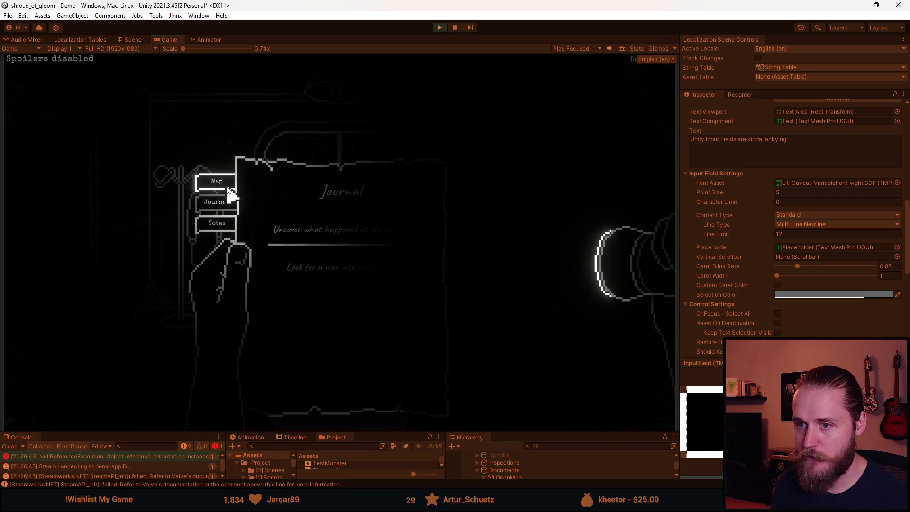
left_click(228, 188)
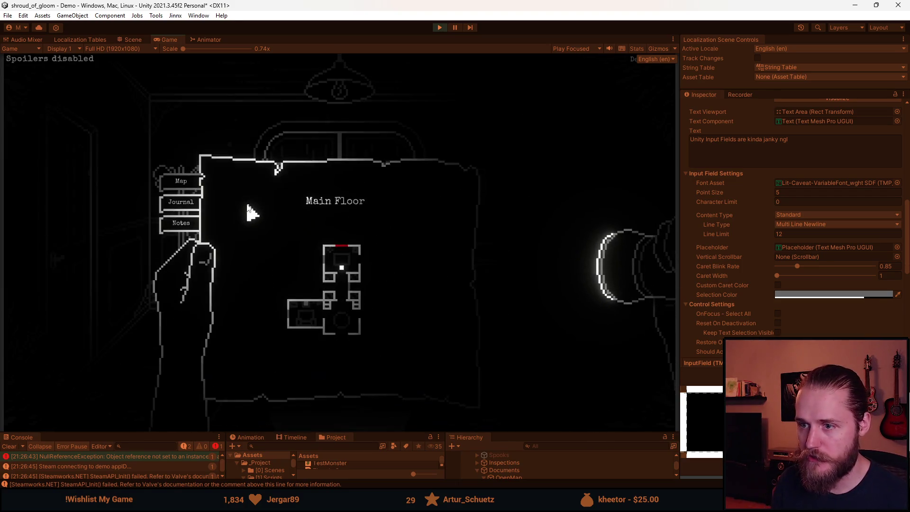
left_click(179, 210)
left_click(219, 237)
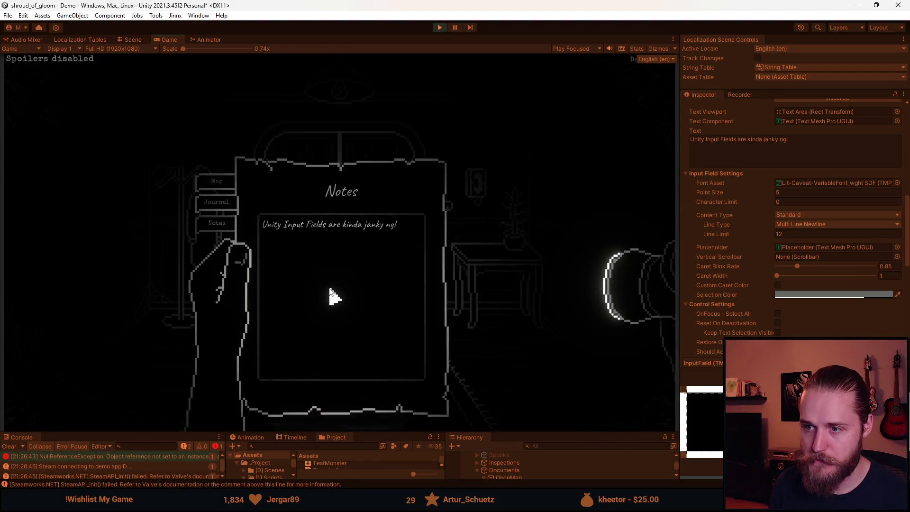
left_click(215, 203)
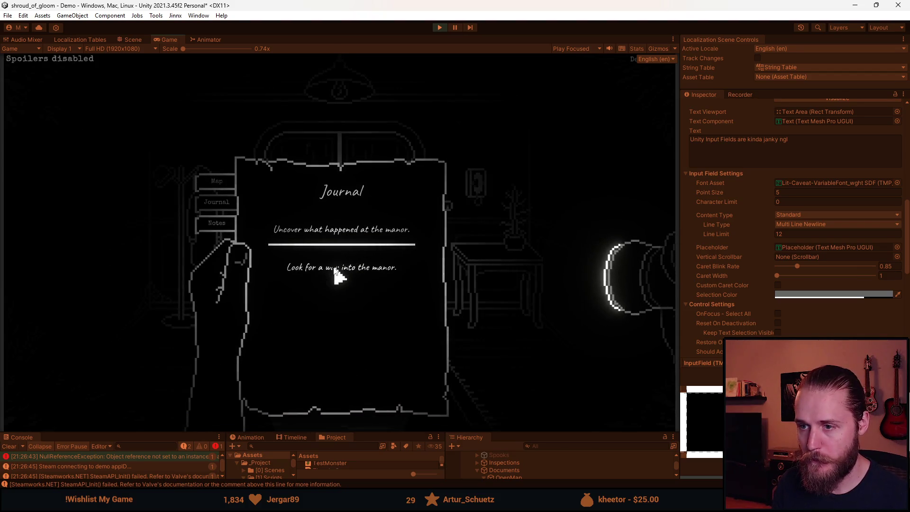
key("Escape")
key("m")
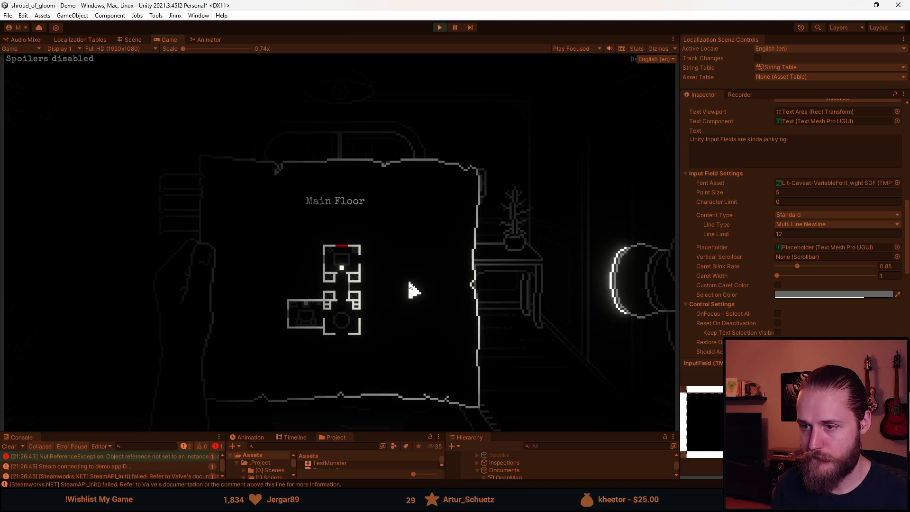
key("j")
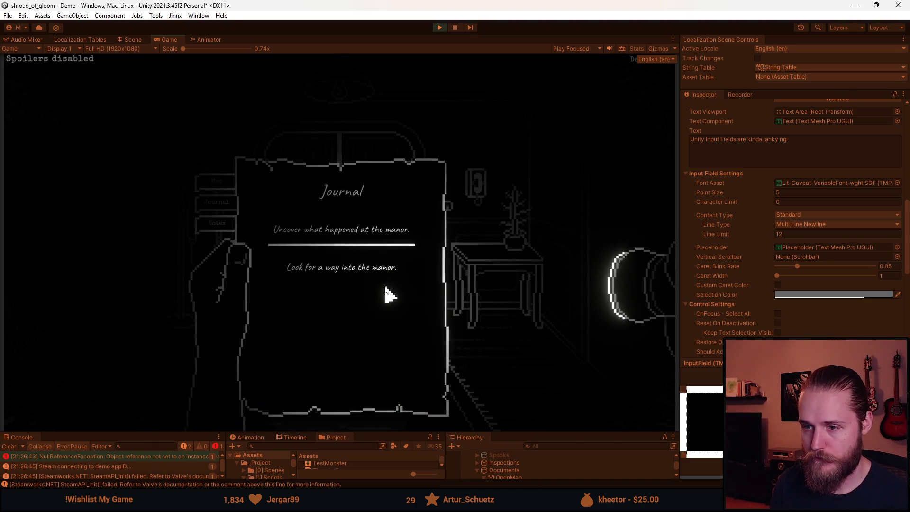